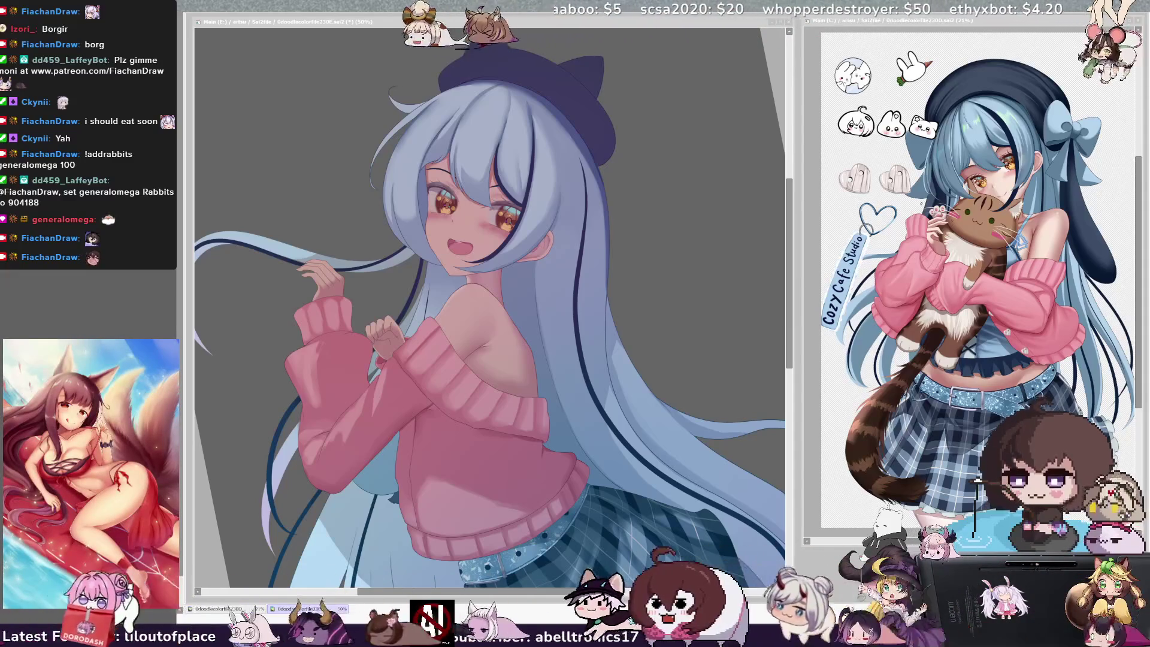
- Zoom the canvas out from 50% to 33.3% to see the whole tilted illustration
click(603, 93)
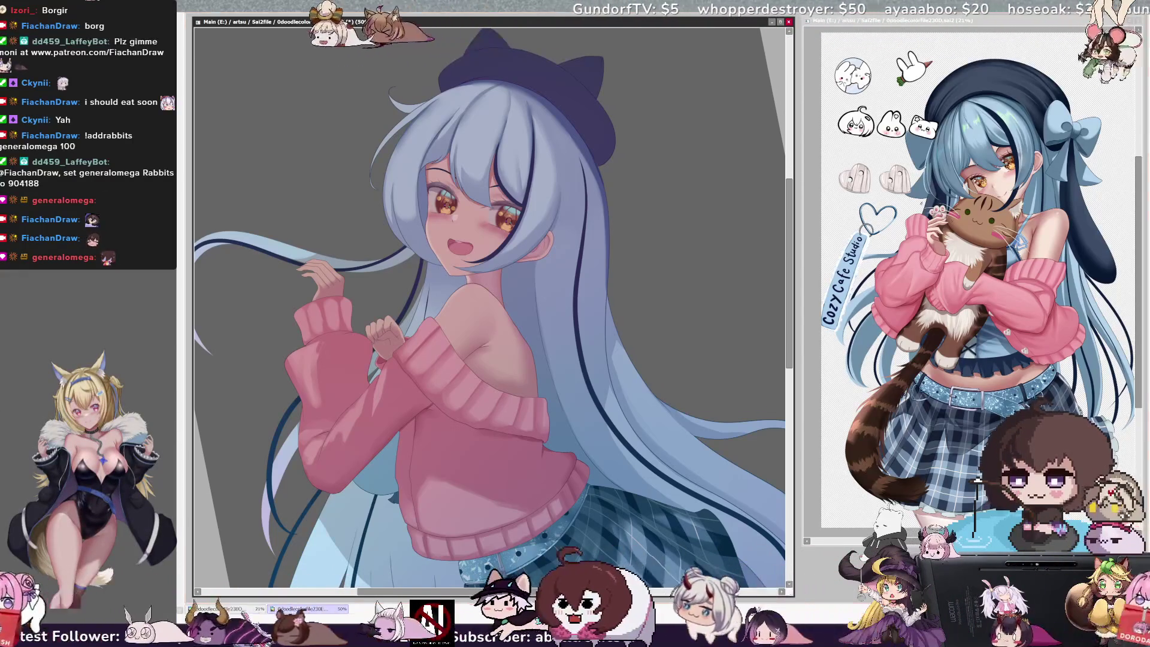
scroll(490, 305, down, 3)
scroll(489, 306, up, 2)
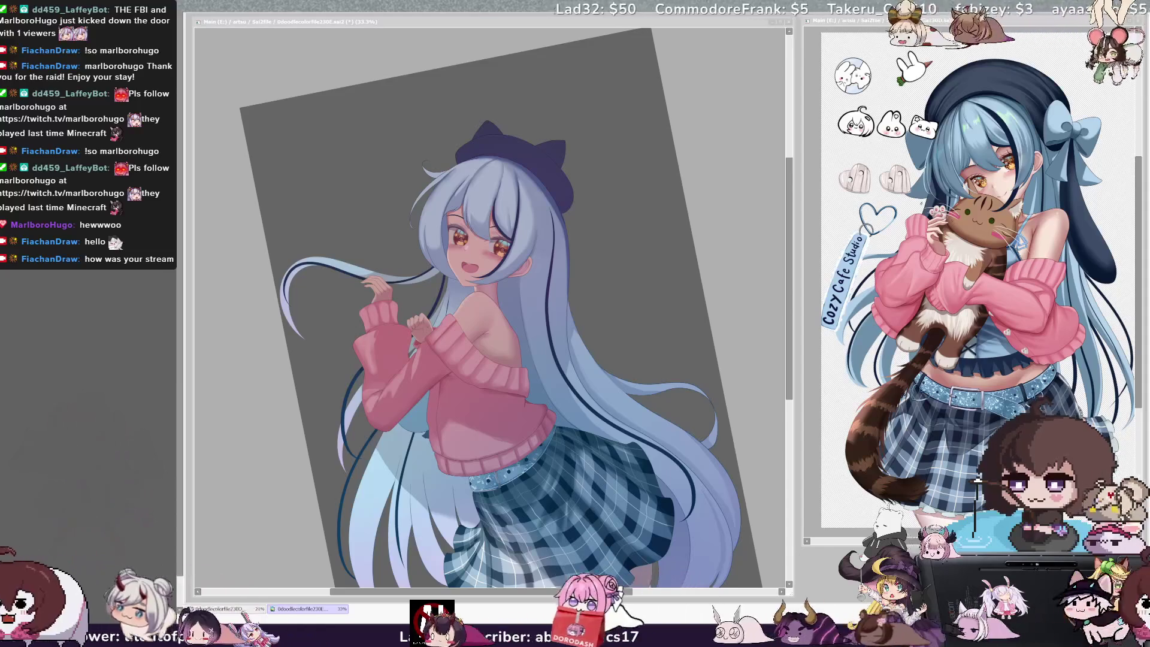
- Reset the canvas rotation to upright and zoom to 50% on the face and sweater
key(ctrl+minus)
key(ctrl+minus)
key(ctrl+minus)
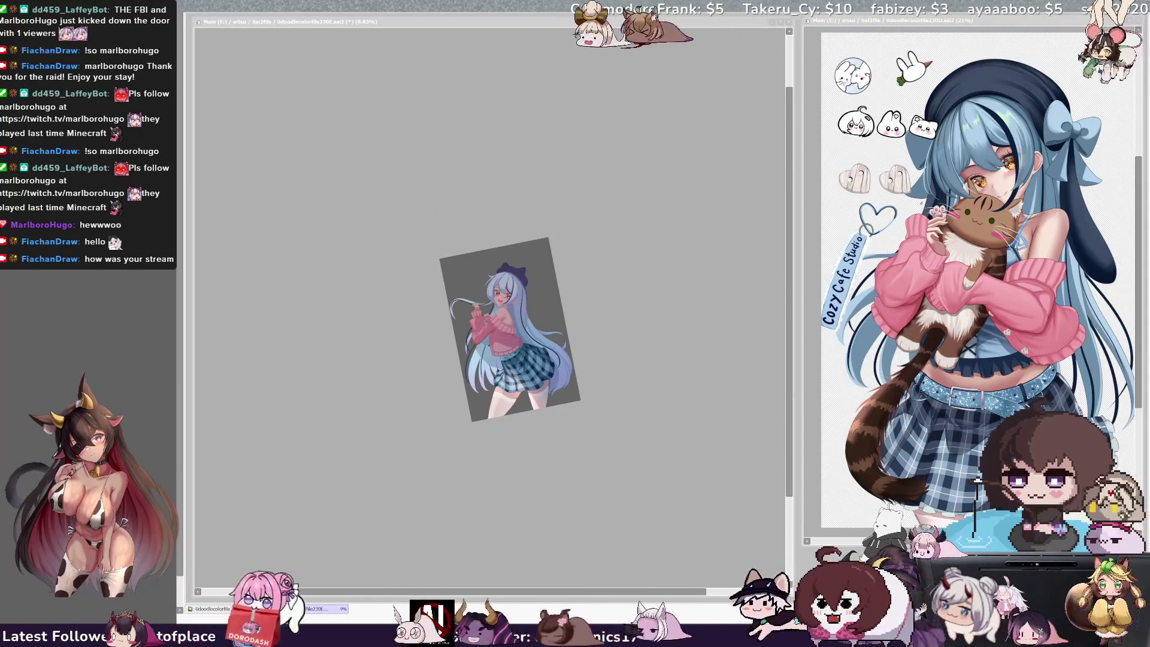
key(ctrl+plus)
key(ctrl+plus)
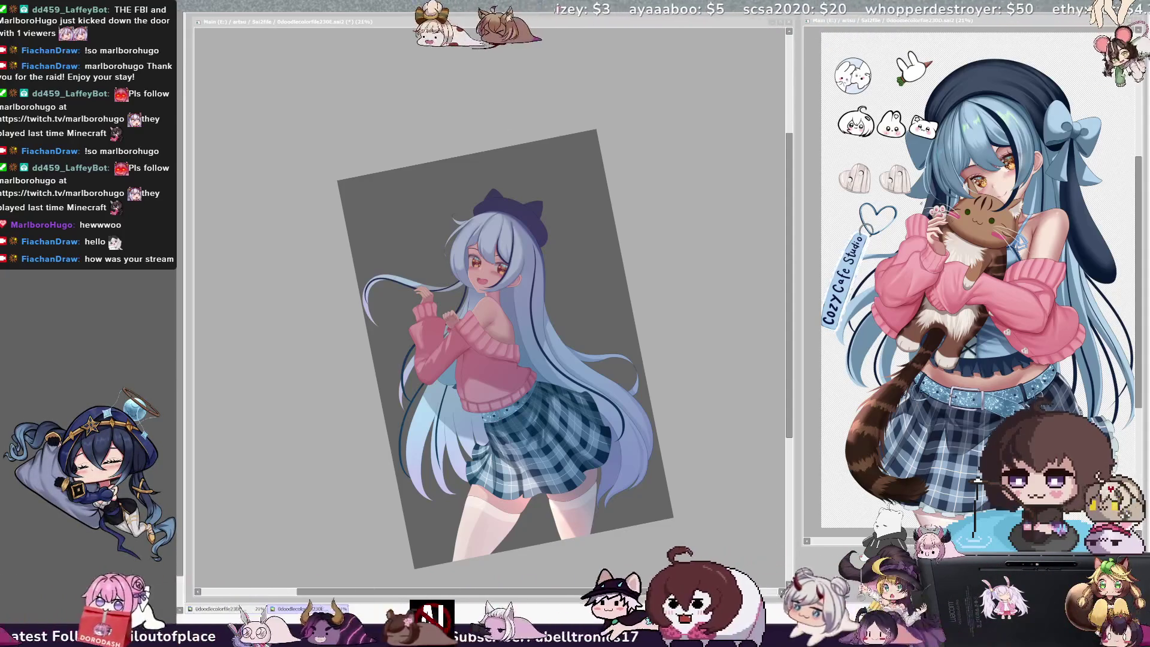
click(633, 426)
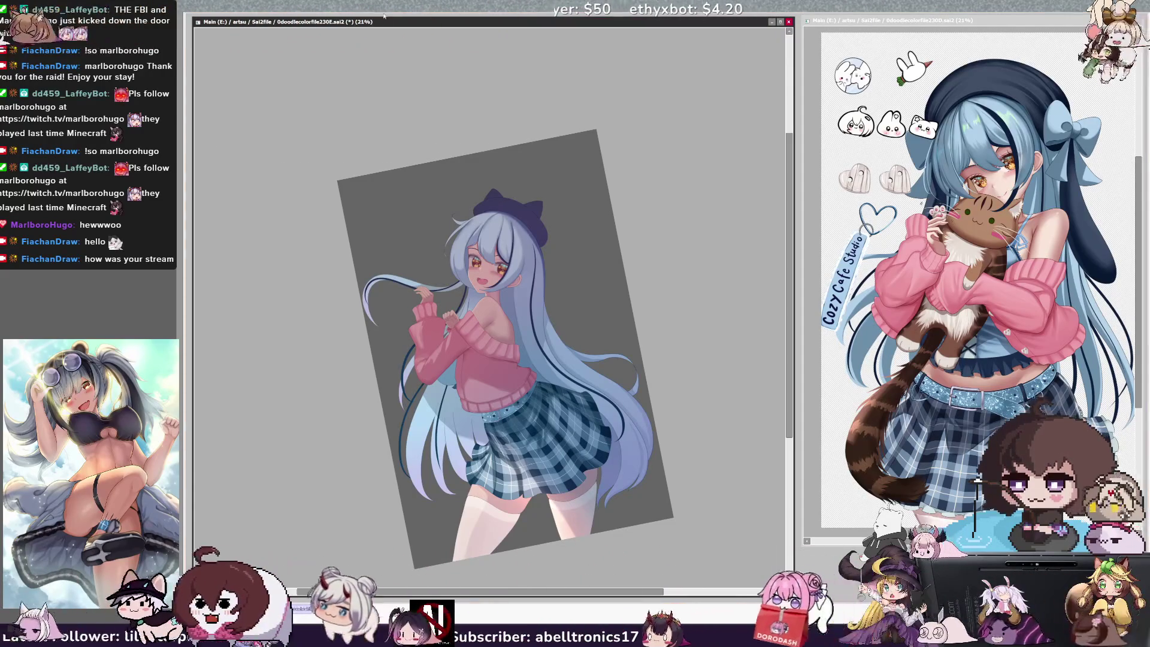
key(Home)
key(Page_Up)
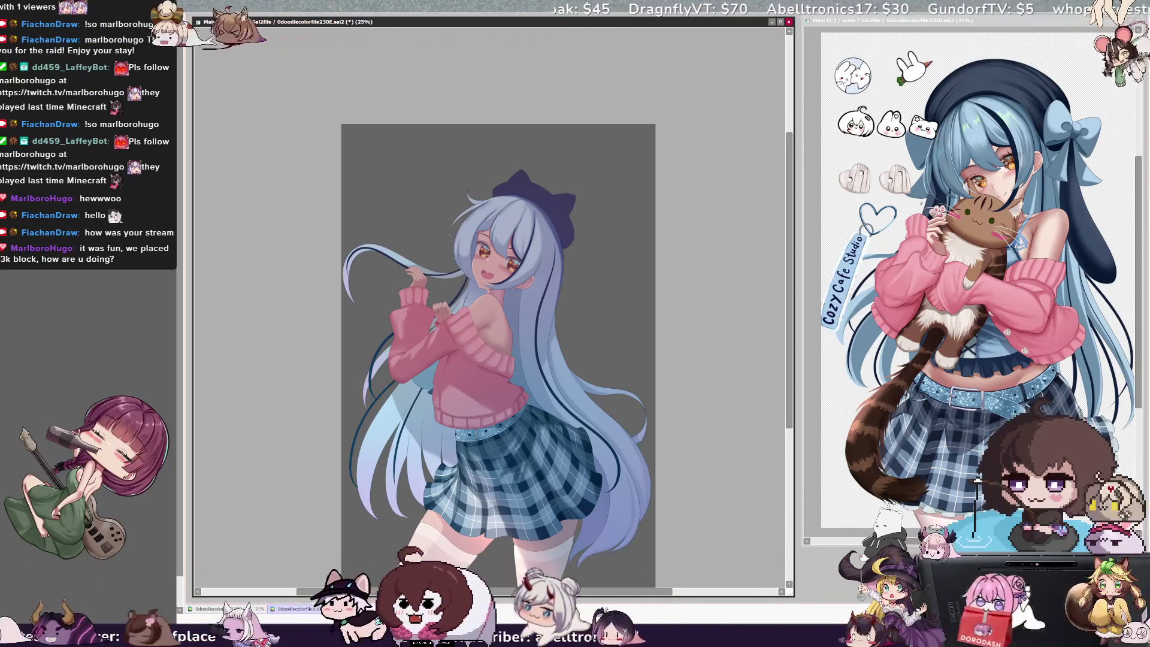
drag(789, 399, 790, 417)
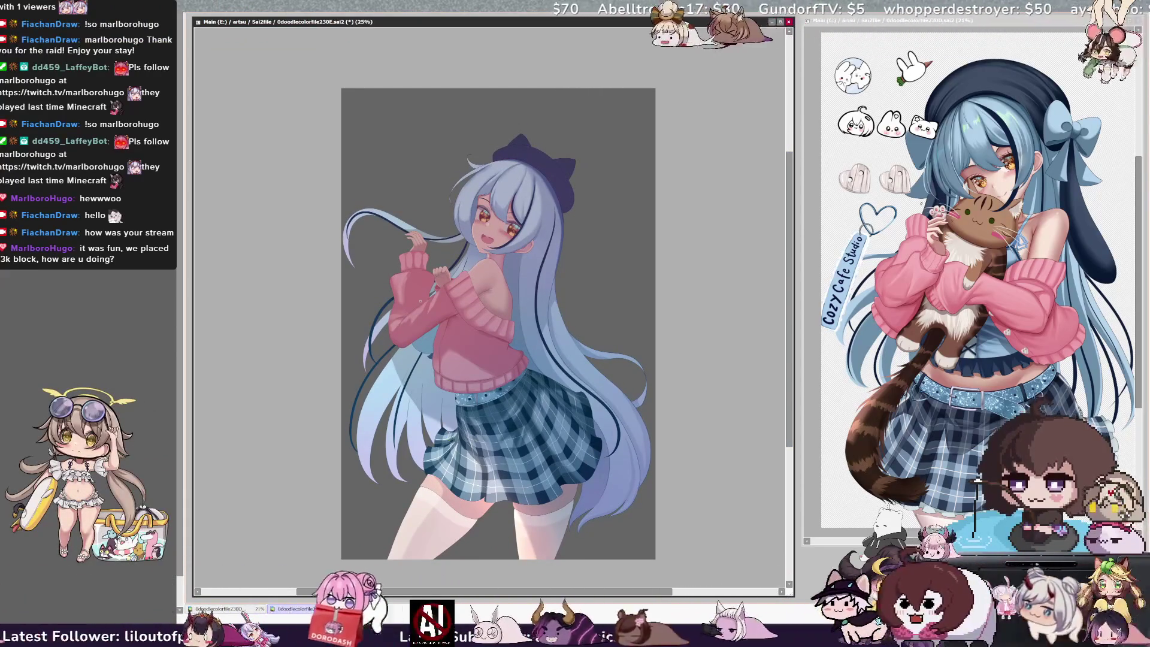
key(ctrl+plus)
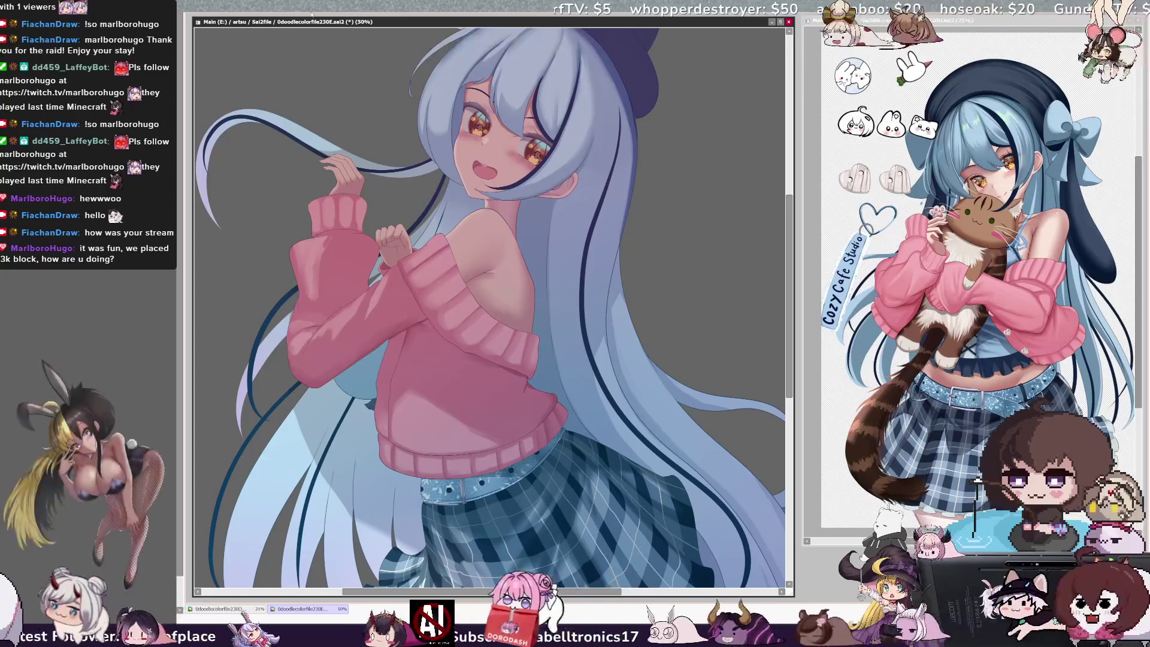
- Zoom out from 50% to 33.3% so the whole upright figure fits
key(minus)
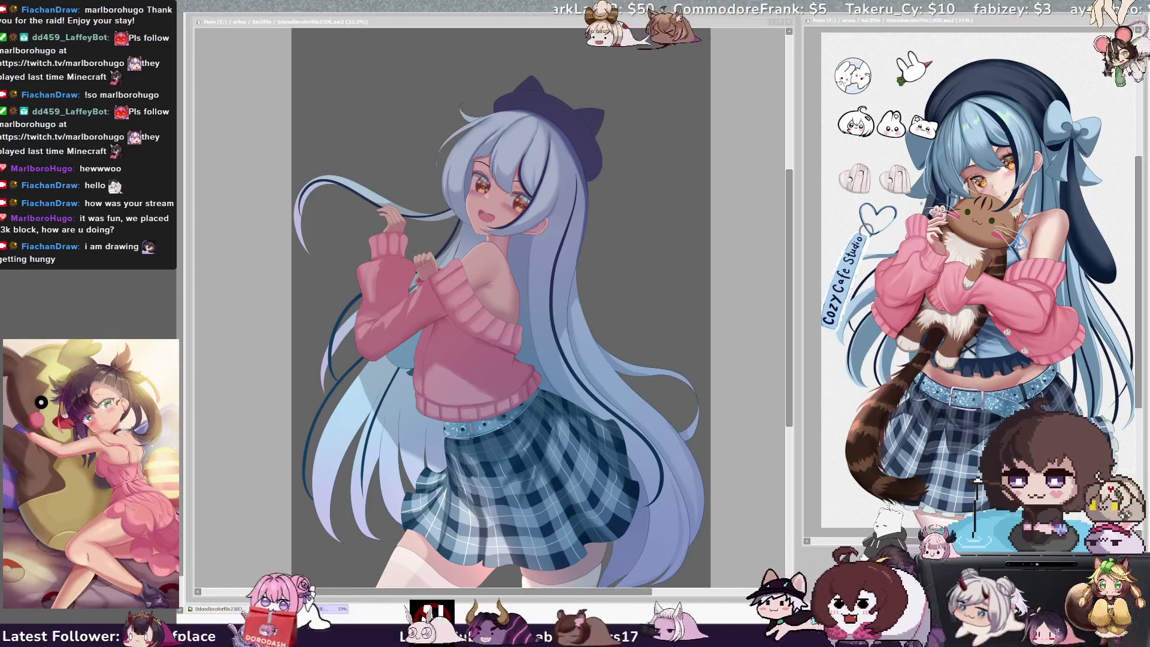
- Pan down to the legs, pick Layer73 from the artwork, and rotate the view clockwise
click(791, 293)
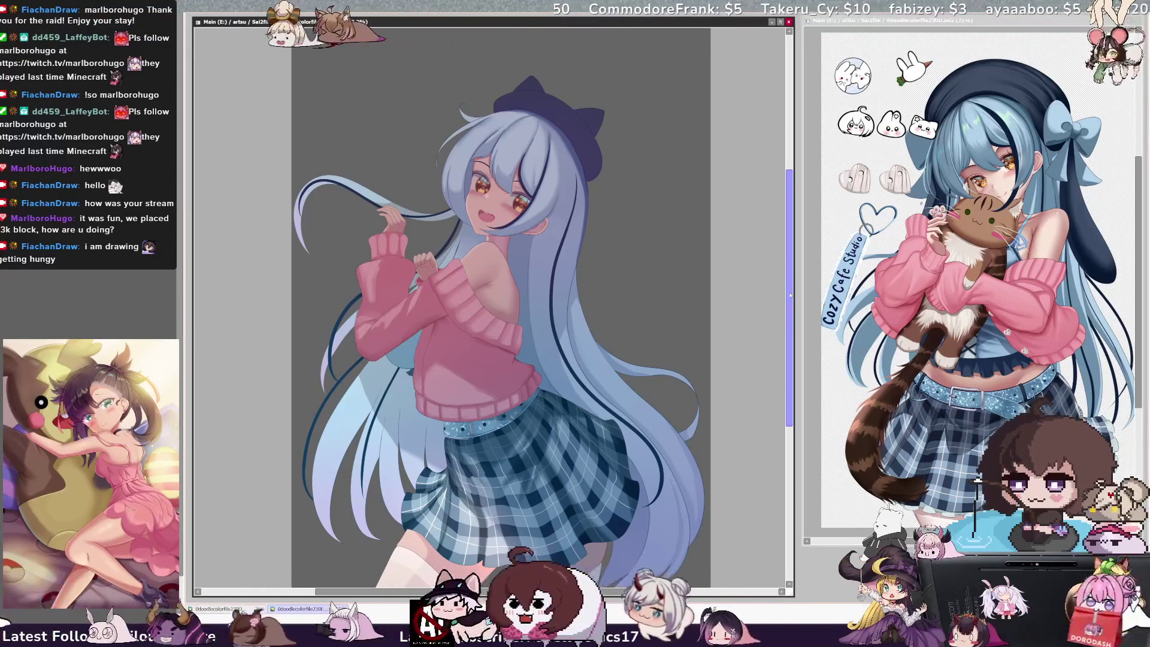
drag(792, 294, 791, 304)
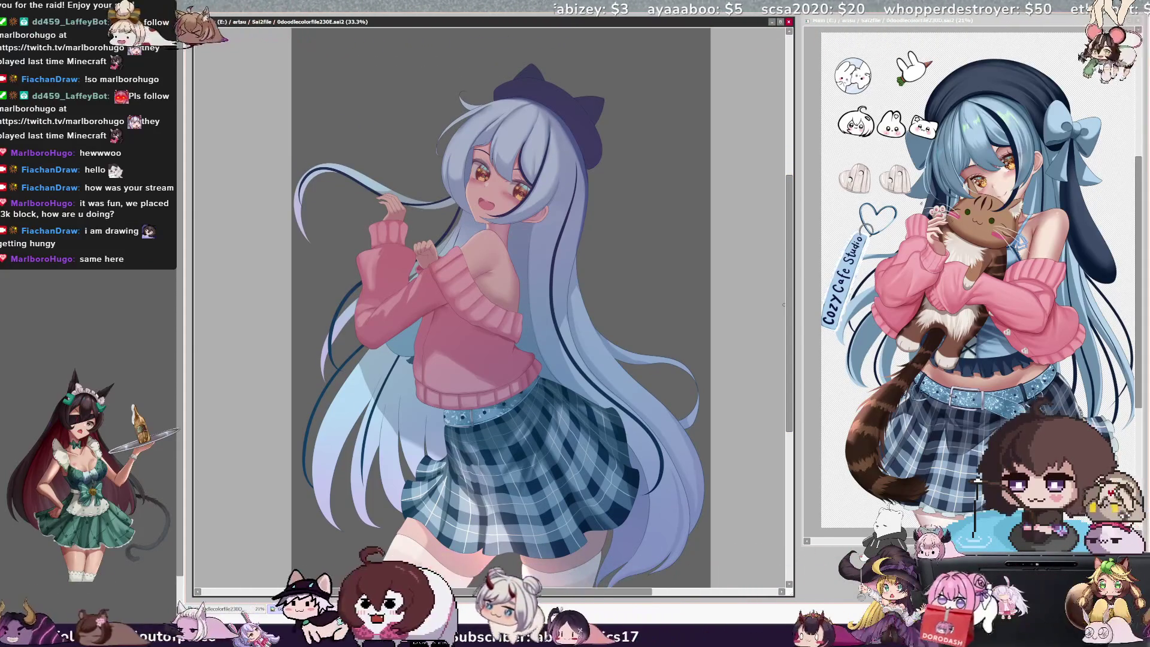
mouse_move(787, 374)
mouse_down()
mouse_move(791, 338)
mouse_move(792, 365)
mouse_up()
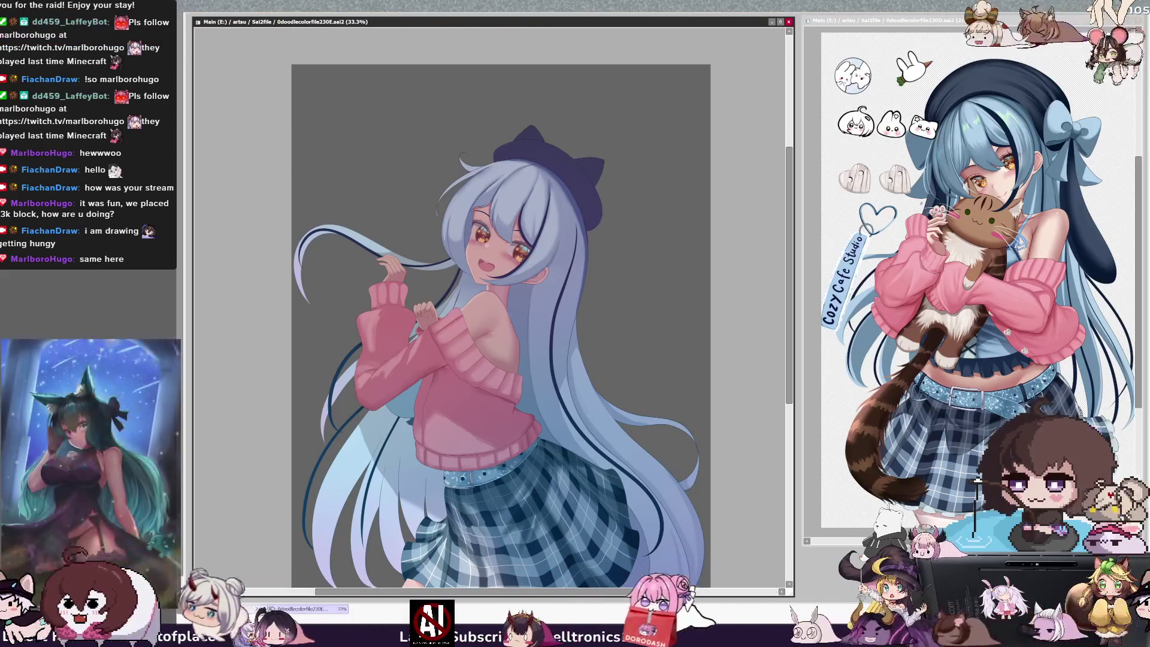
drag(503, 324, 462, 275)
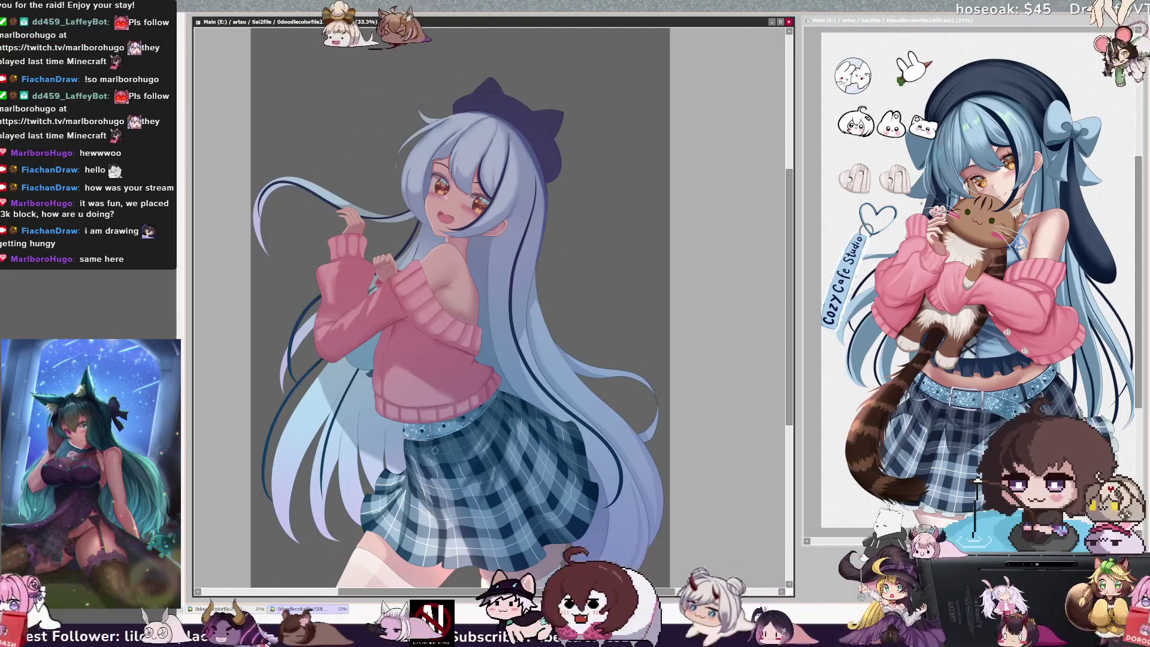
click(412, 393)
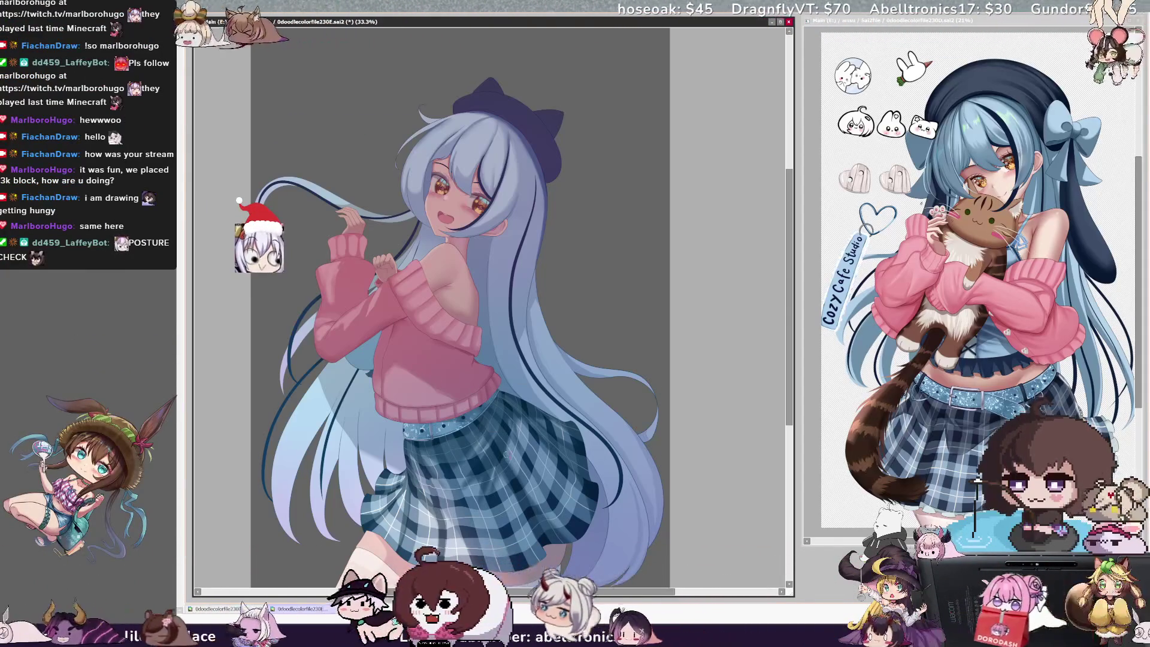
key(ctrl+alt)
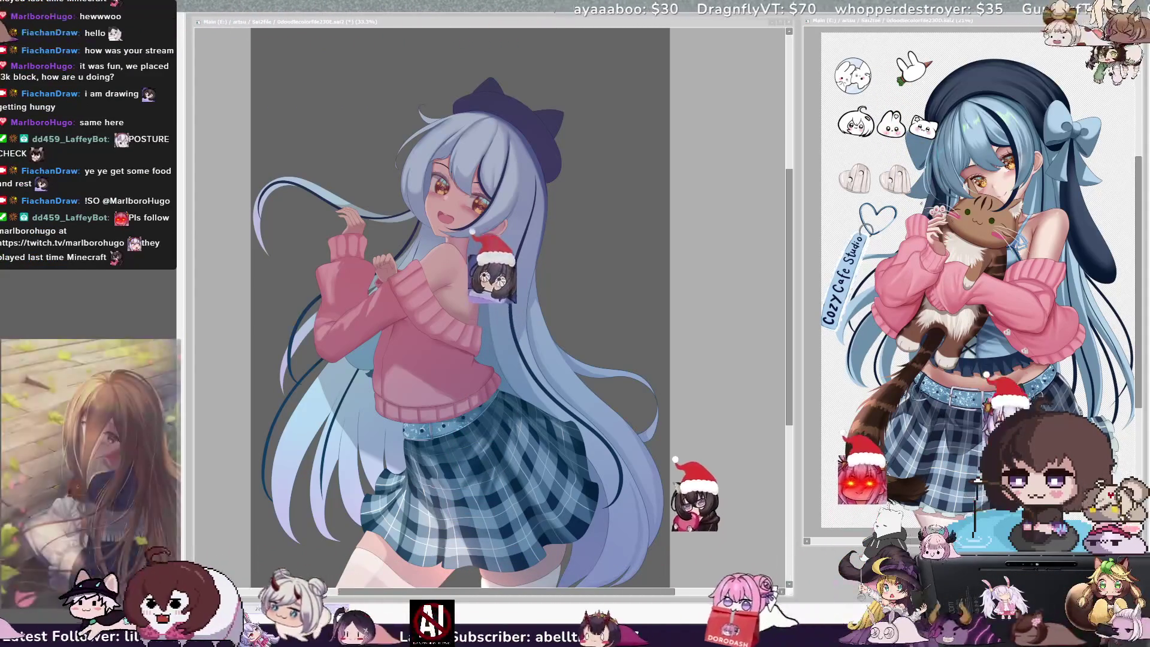
key(End)
key(End)
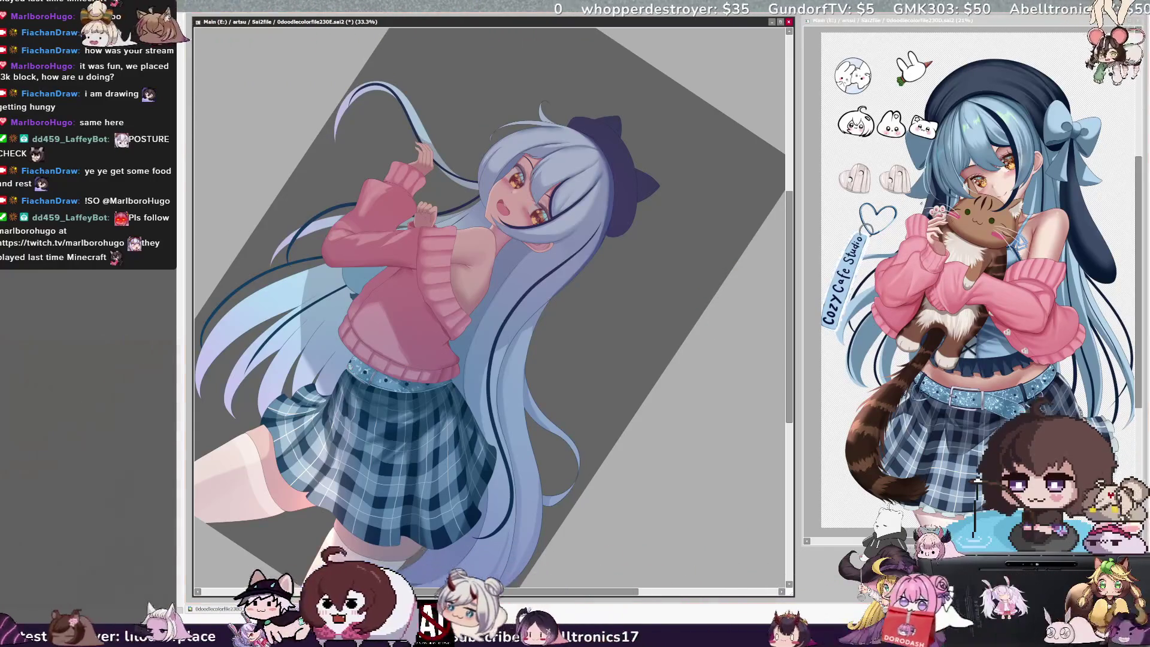
- Adjust the brush size, rotate the view further clockwise, then reset it to upright
key(bracketleft)
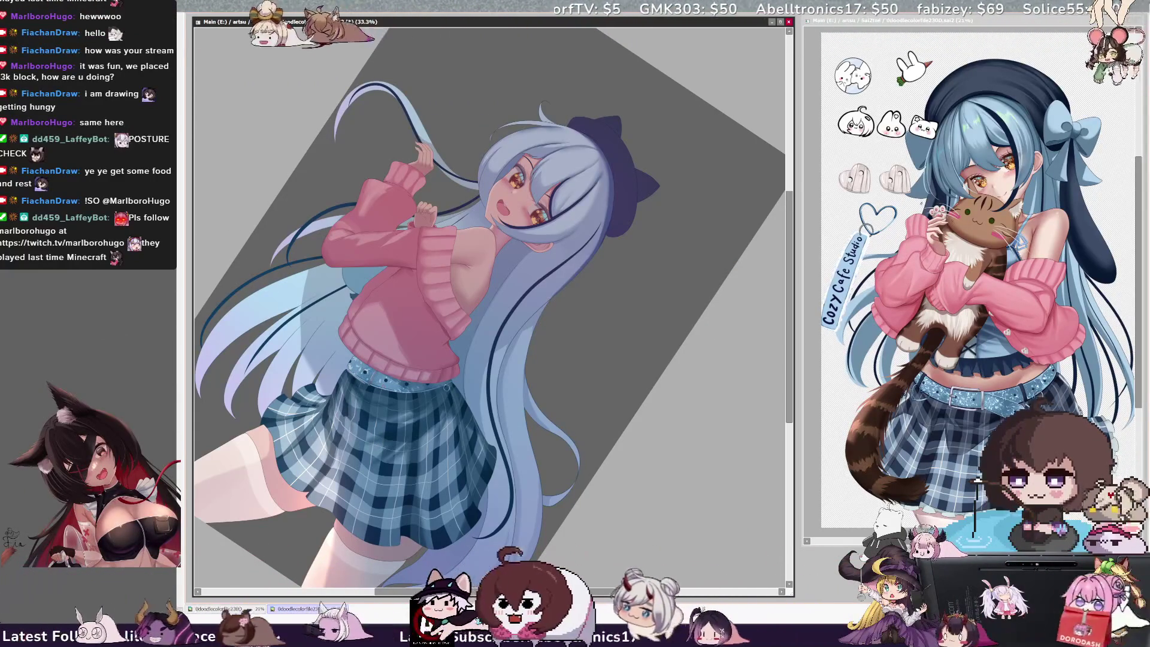
key(End)
key(End)
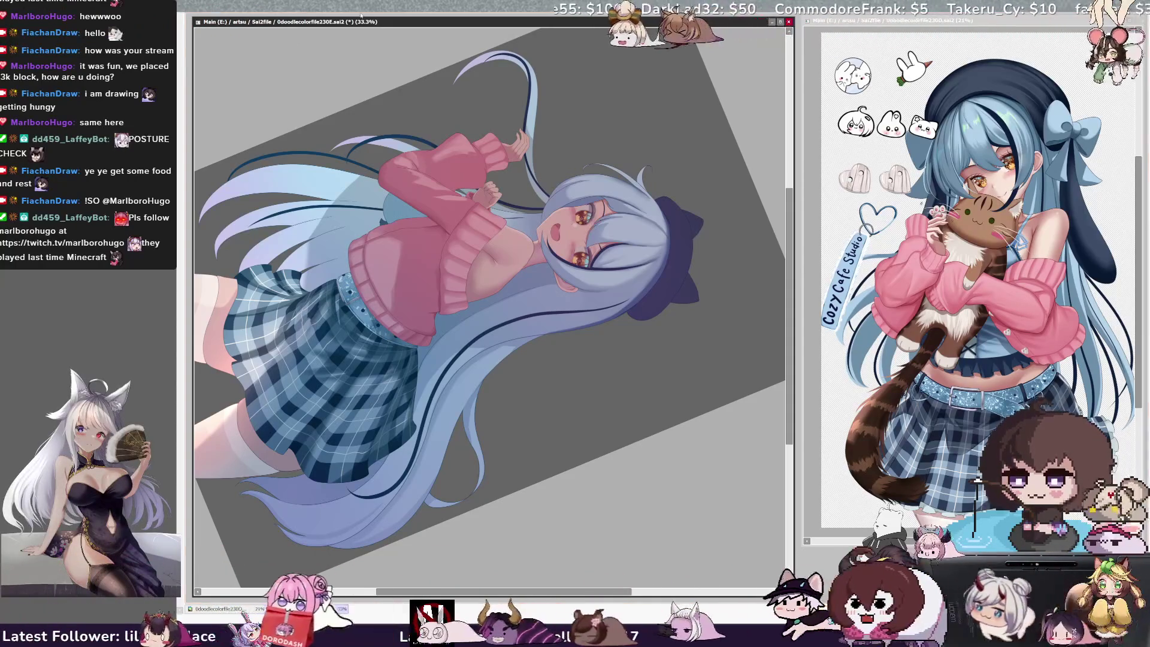
key(Home)
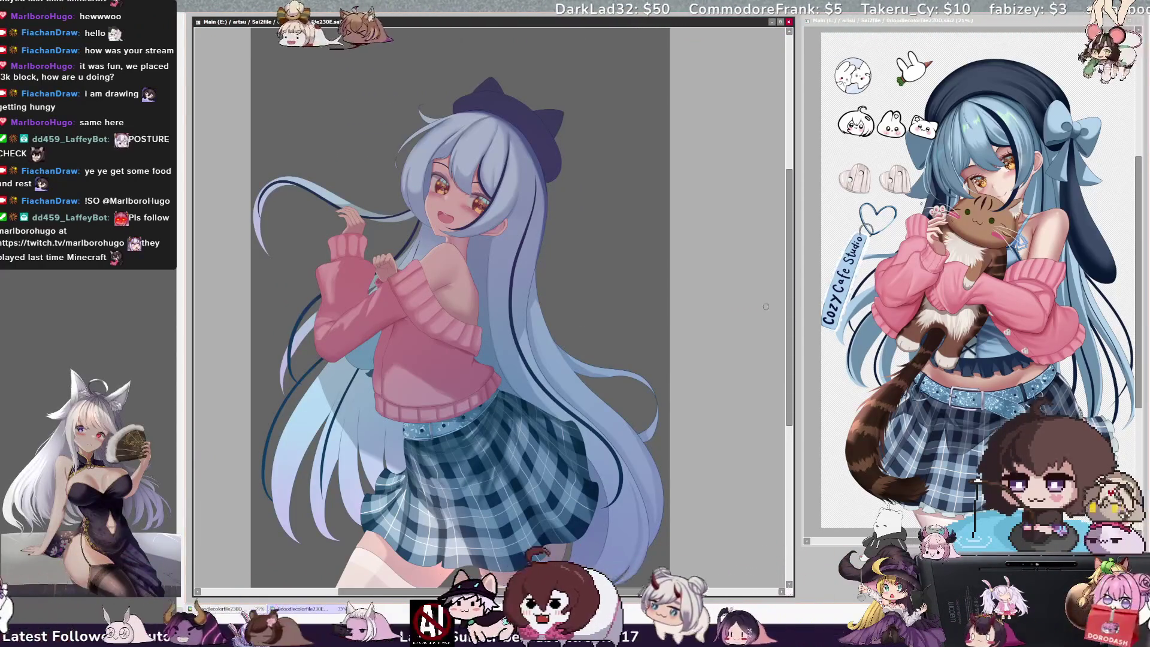
drag(790, 345, 790, 353)
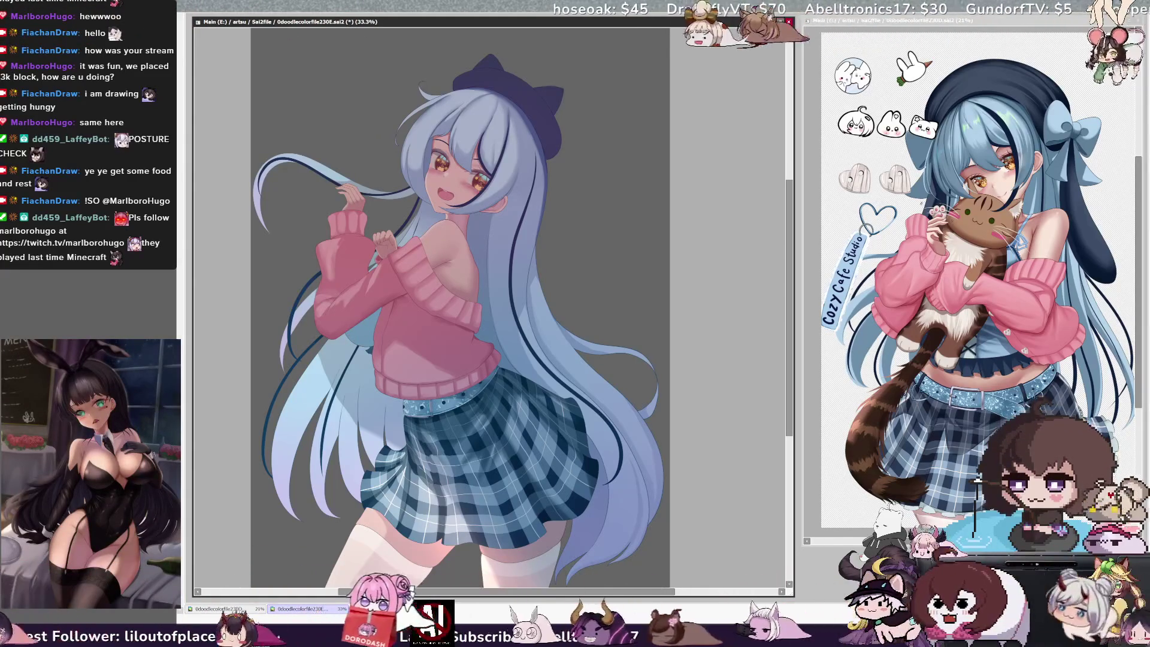
mouse_move(350, 328)
mouse_down()
mouse_move(365, 339)
mouse_move(374, 324)
mouse_up()
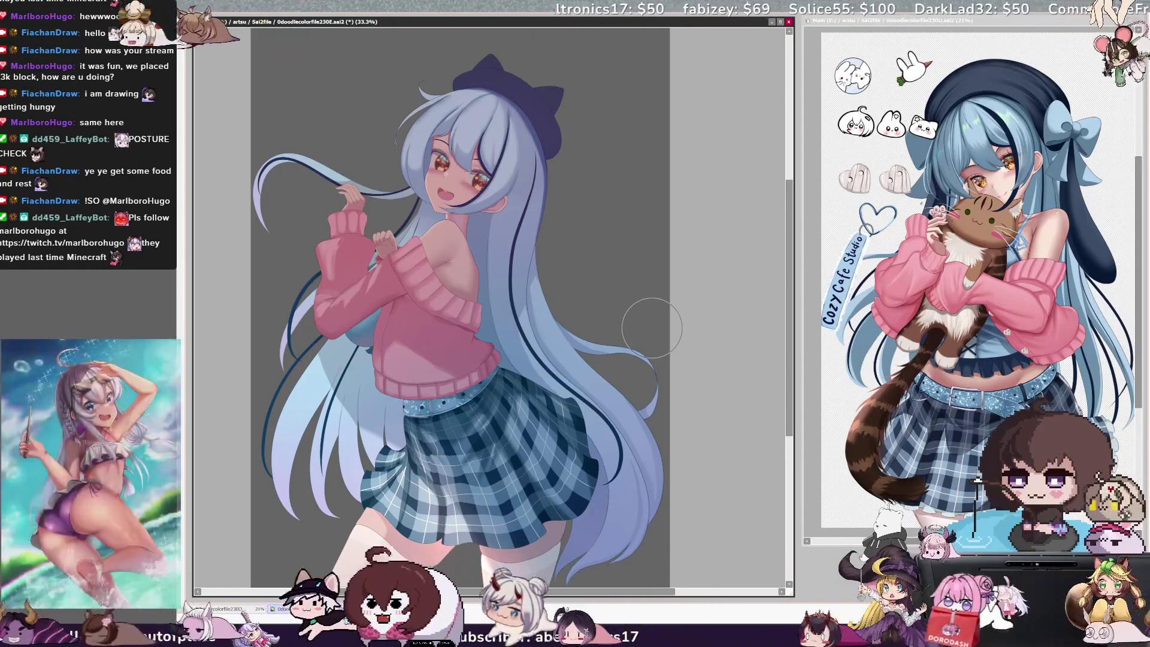
drag(790, 388, 791, 416)
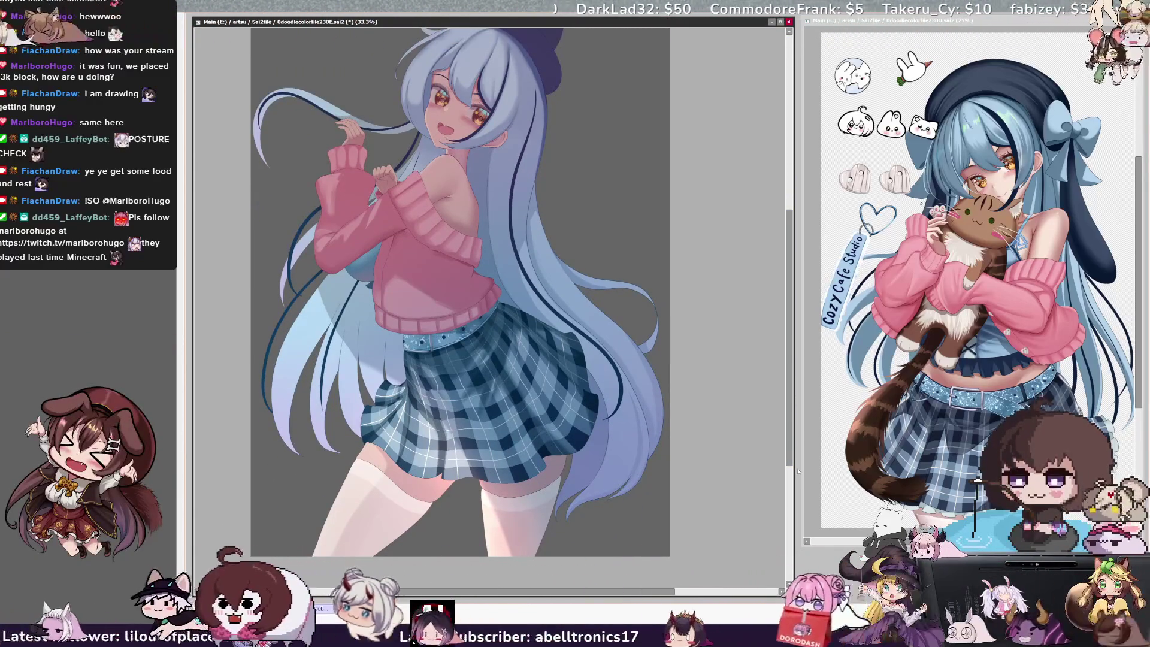
drag(792, 404, 791, 377)
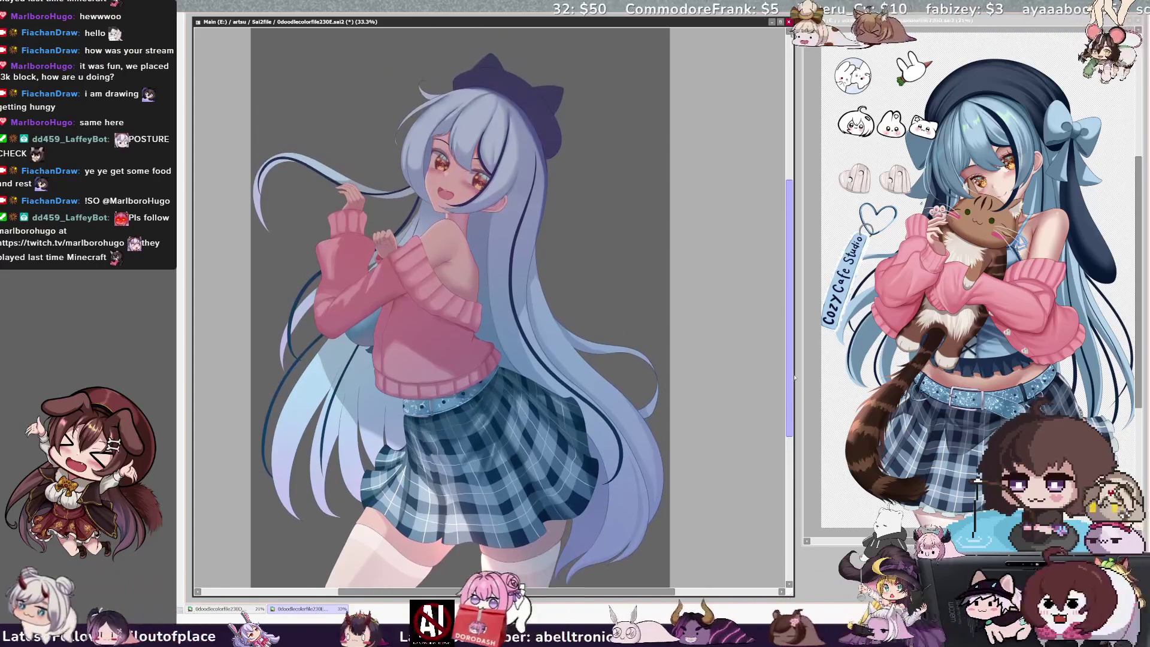
key(h)
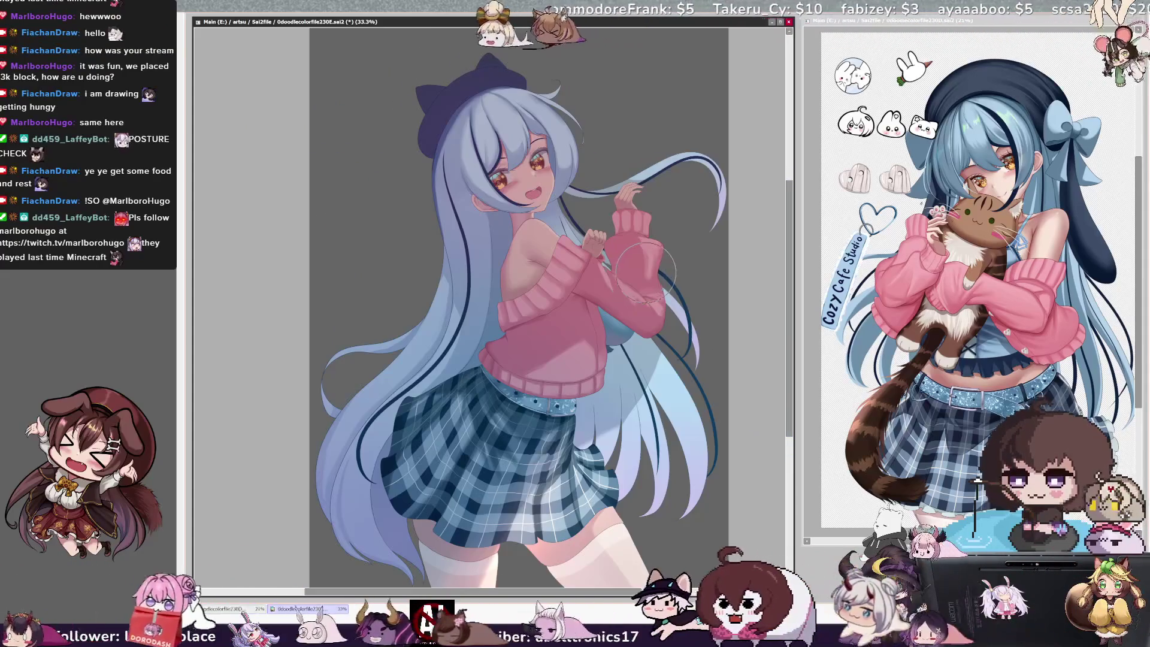
scroll(650, 251, down, 3)
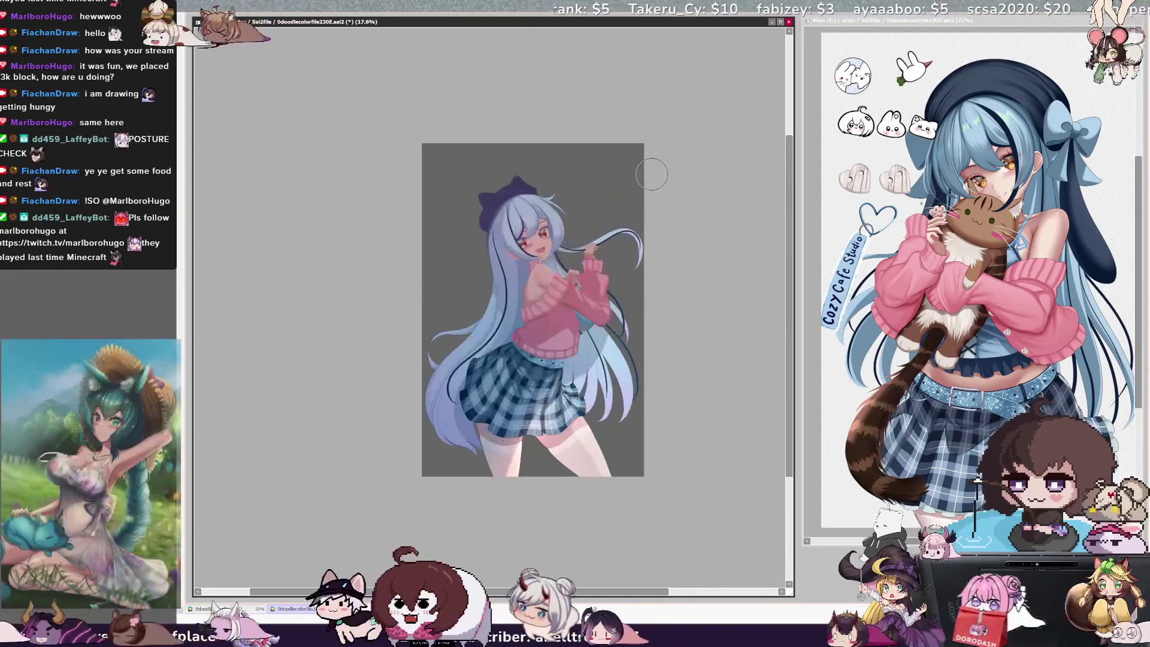
scroll(617, 209, up, 3)
scroll(602, 240, down, 1)
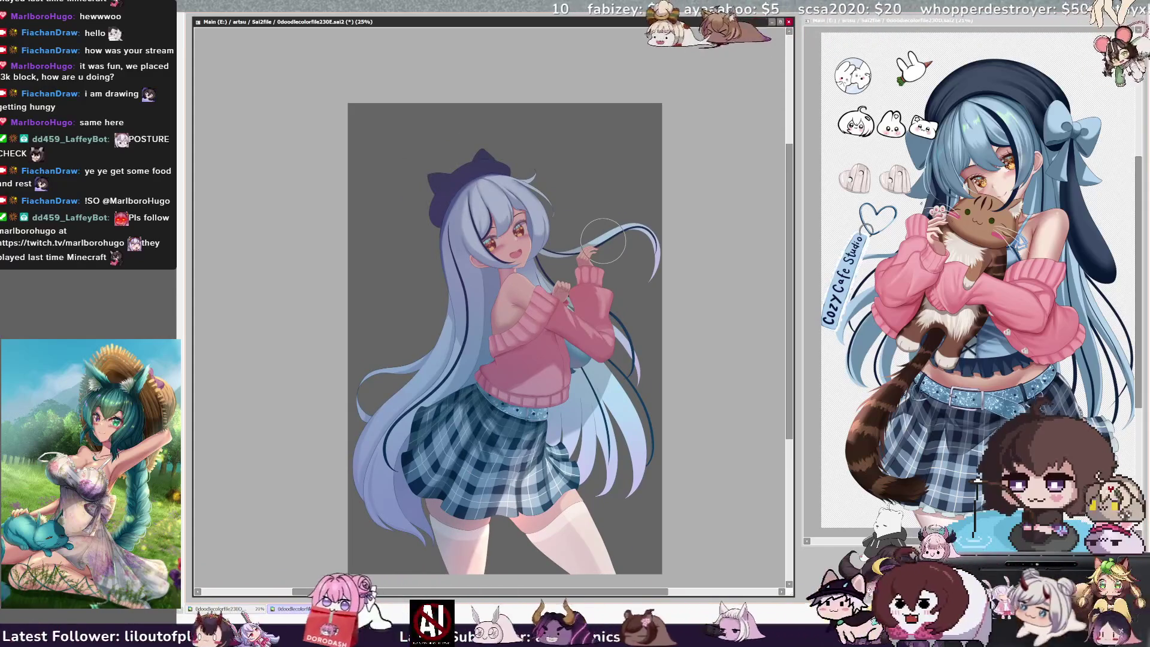
key(h)
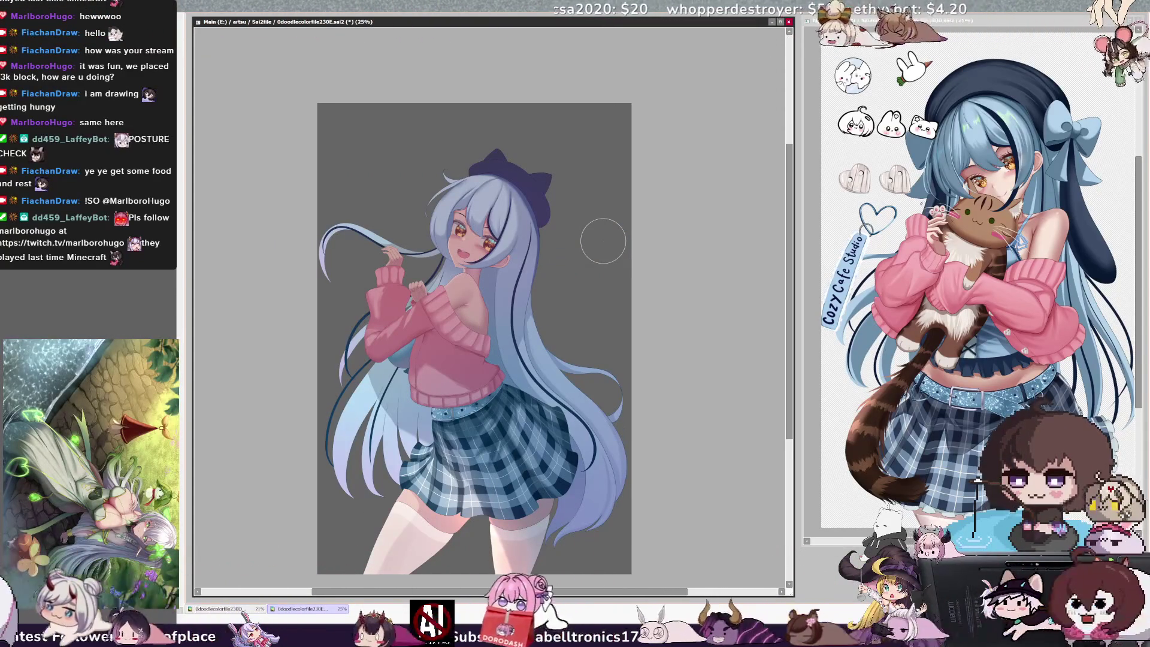
- Rotate the hand-held charm, scale it down onto the sweater, and zoom to 50%
click(983, 21)
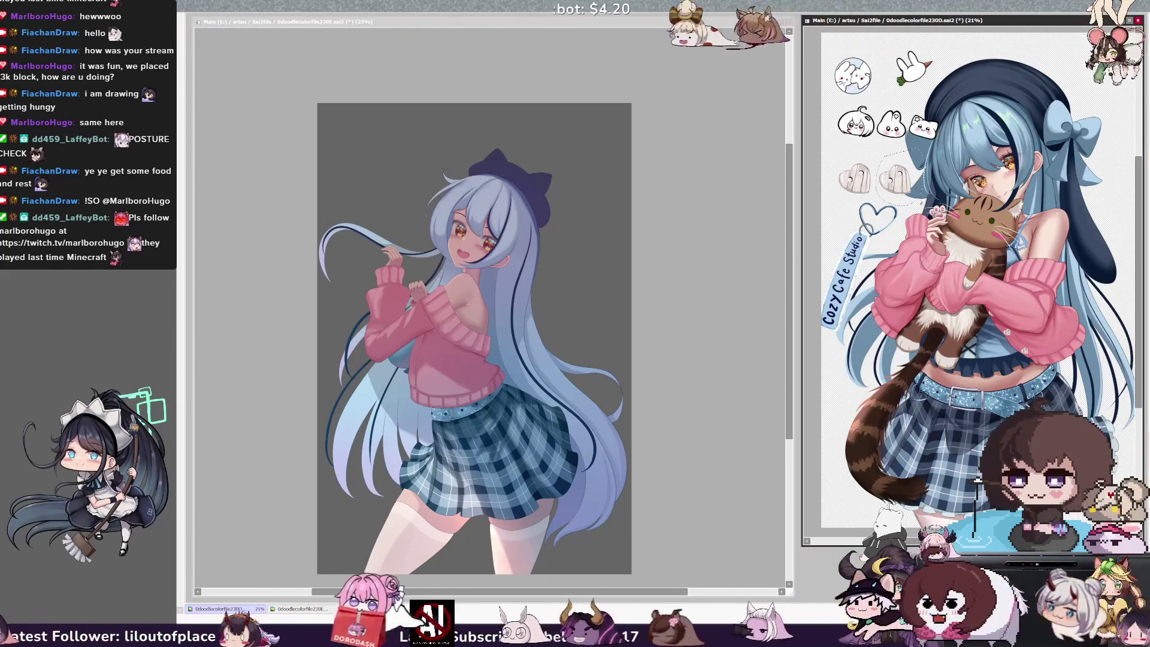
click(412, 276)
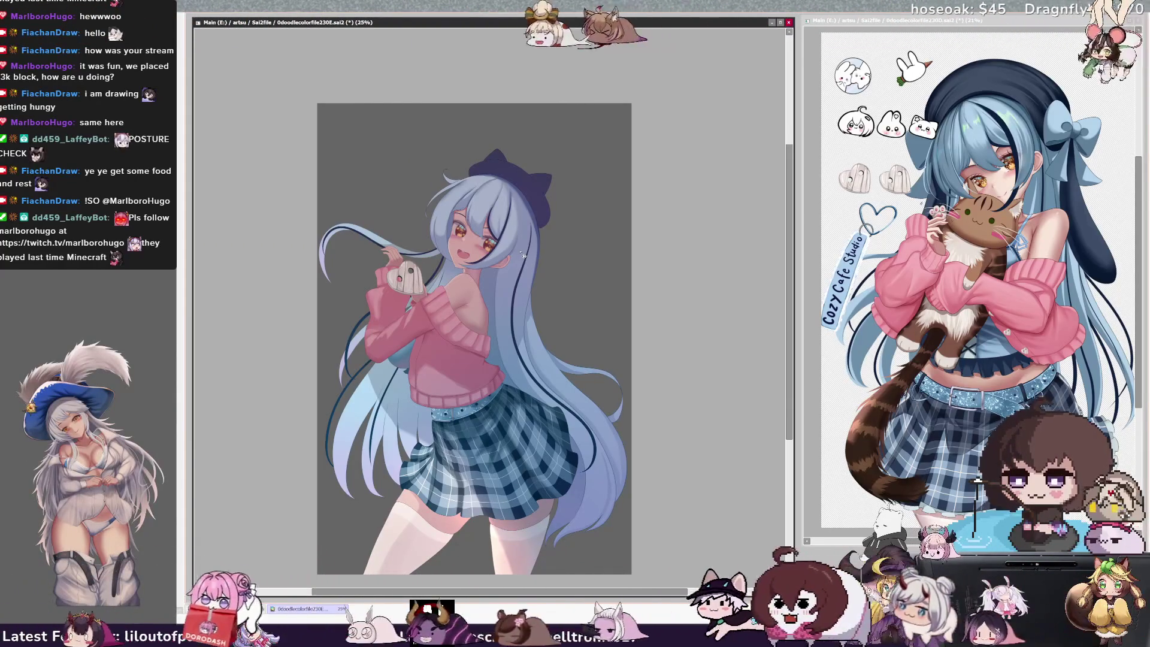
key(ctrl+t)
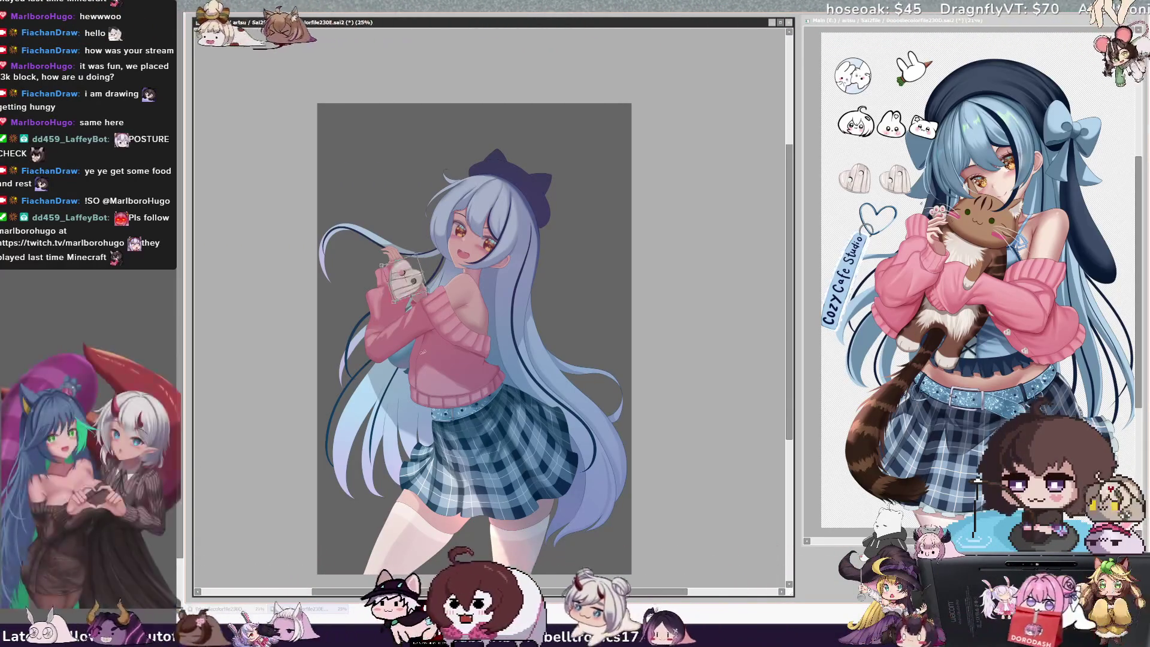
drag(413, 215, 400, 200)
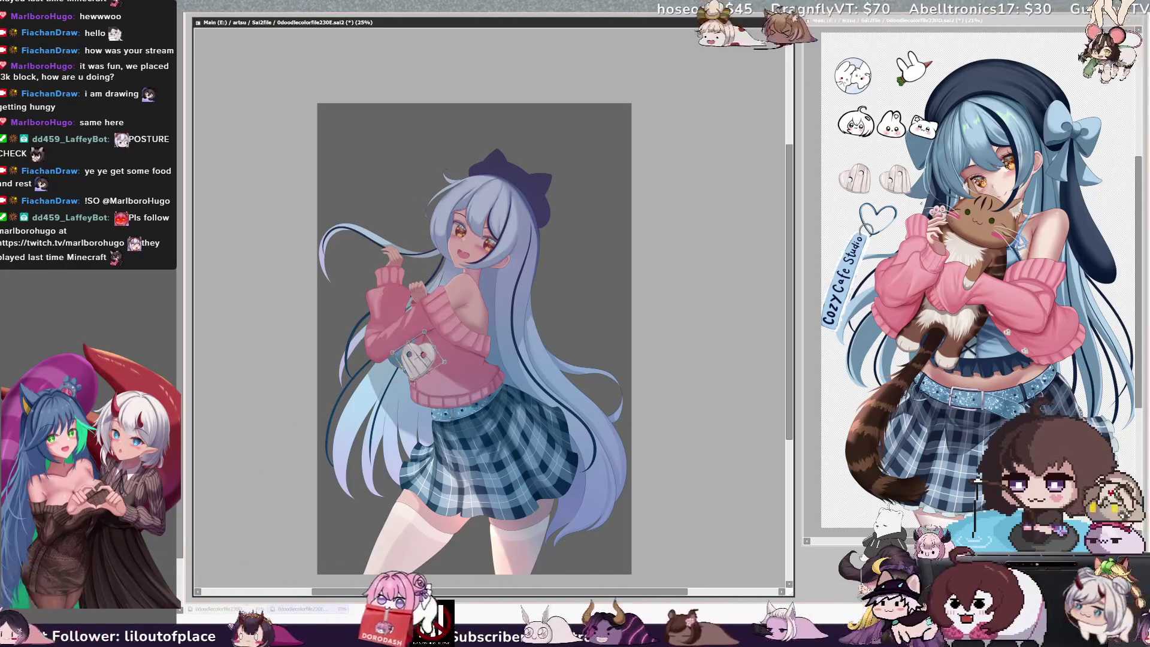
drag(447, 364, 405, 358)
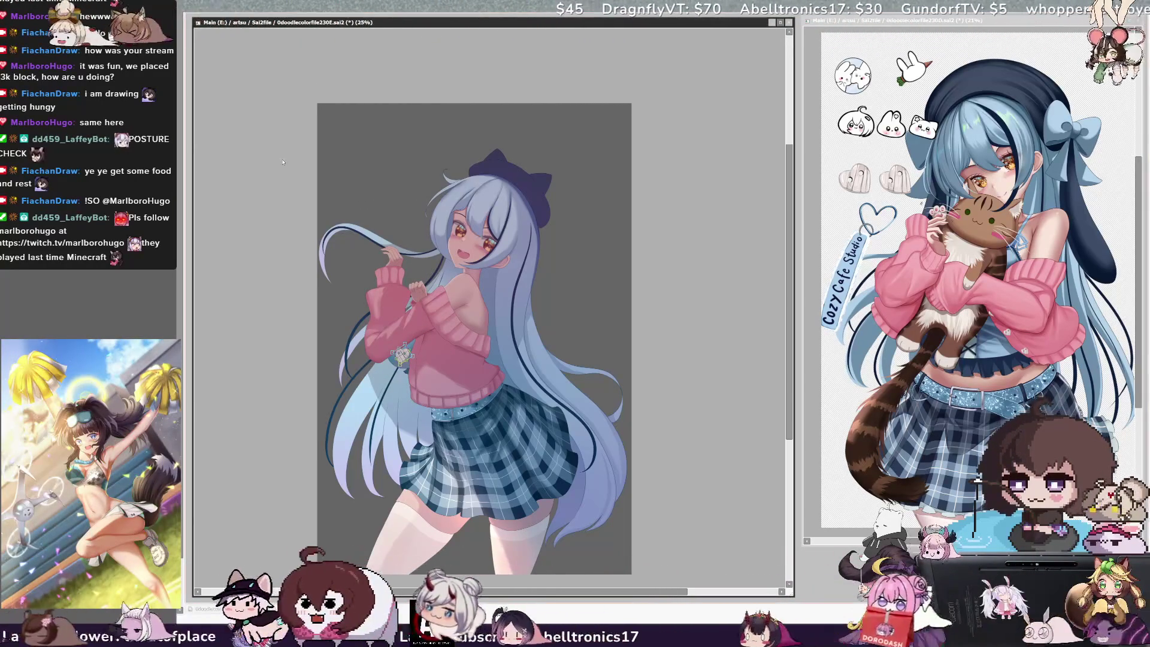
key(ctrl+plus)
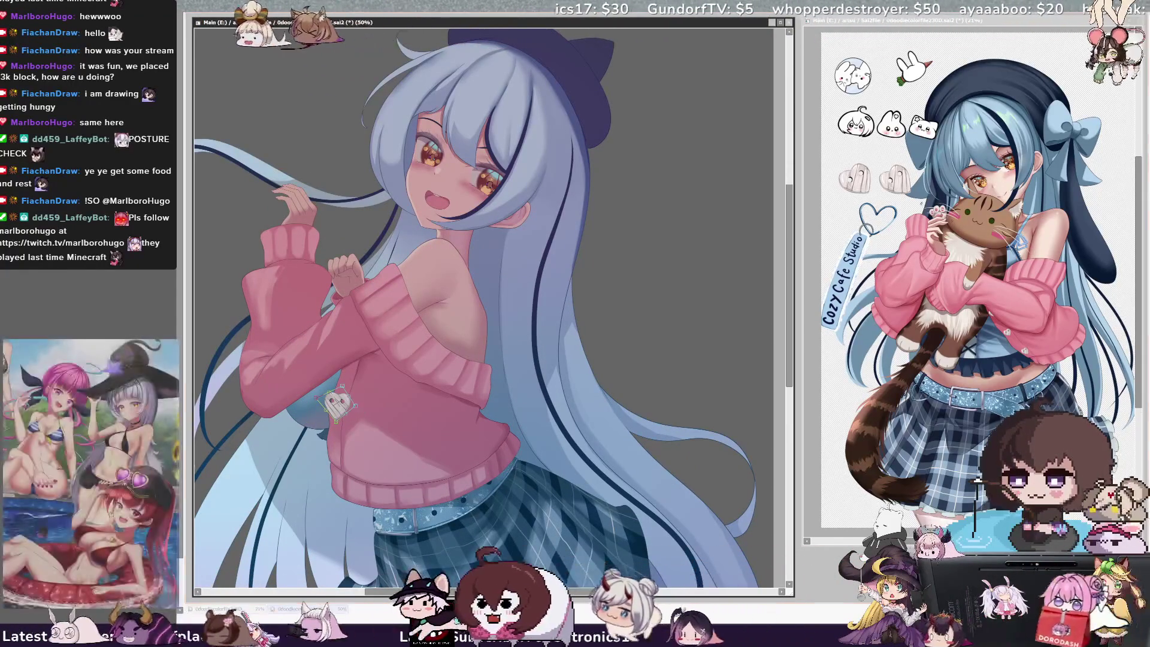
- Scale the charm smaller, nudge it into place on the sweater, and return to 33.3%
drag(345, 386, 339, 401)
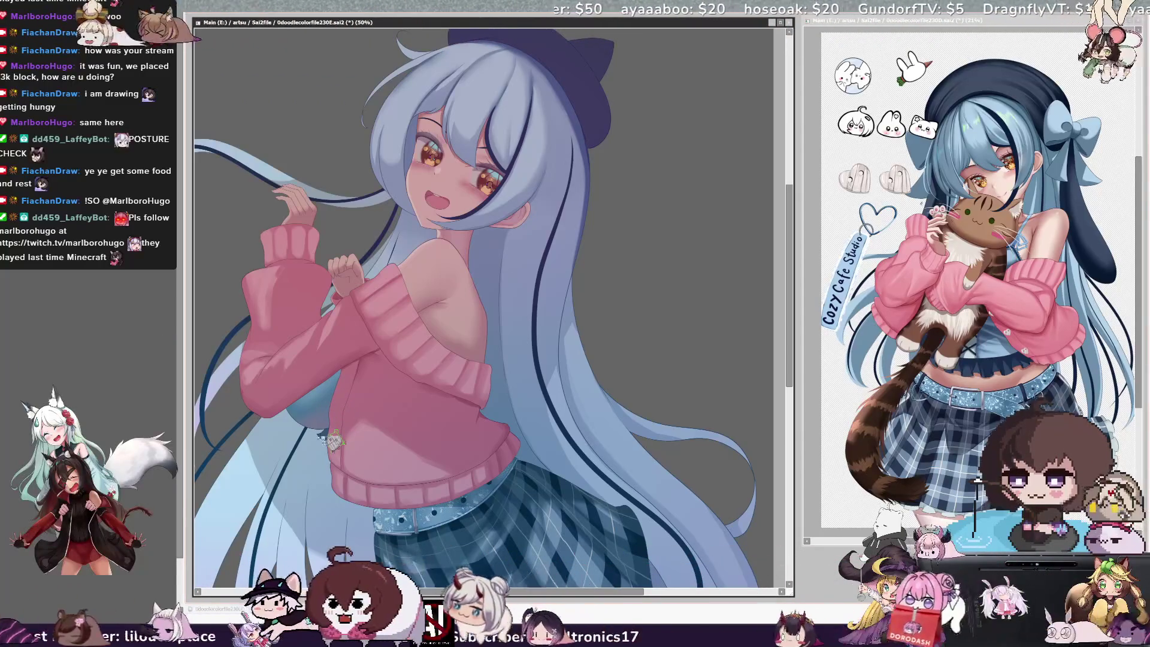
drag(328, 439, 333, 443)
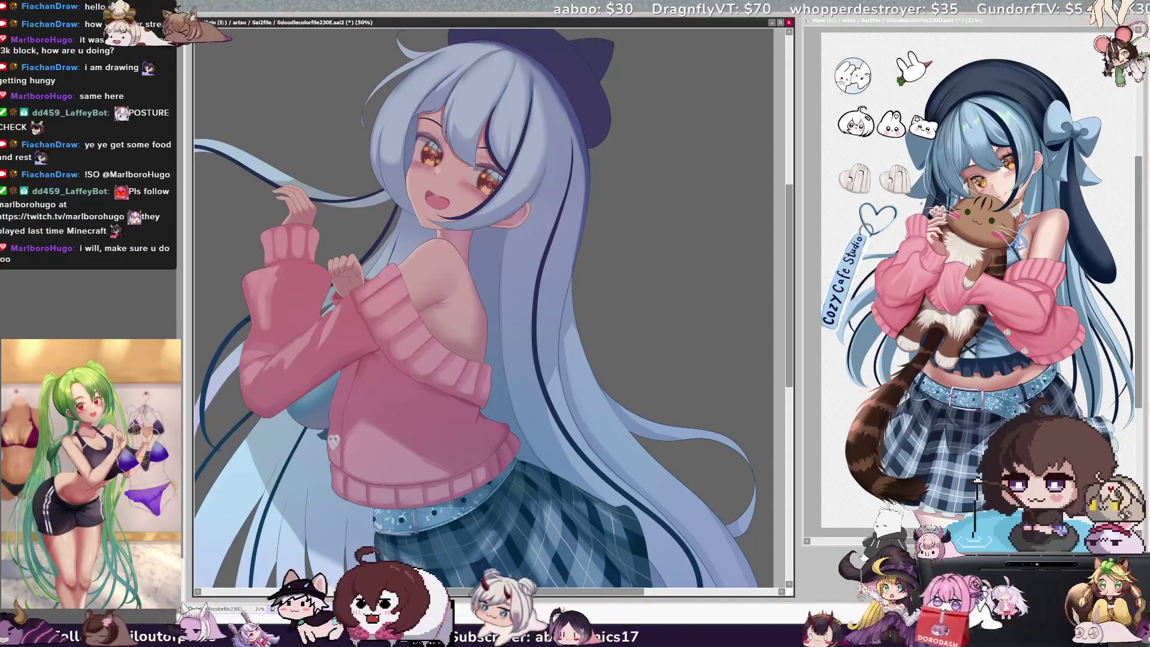
key(ctrl+minus)
key(ctrl+plus)
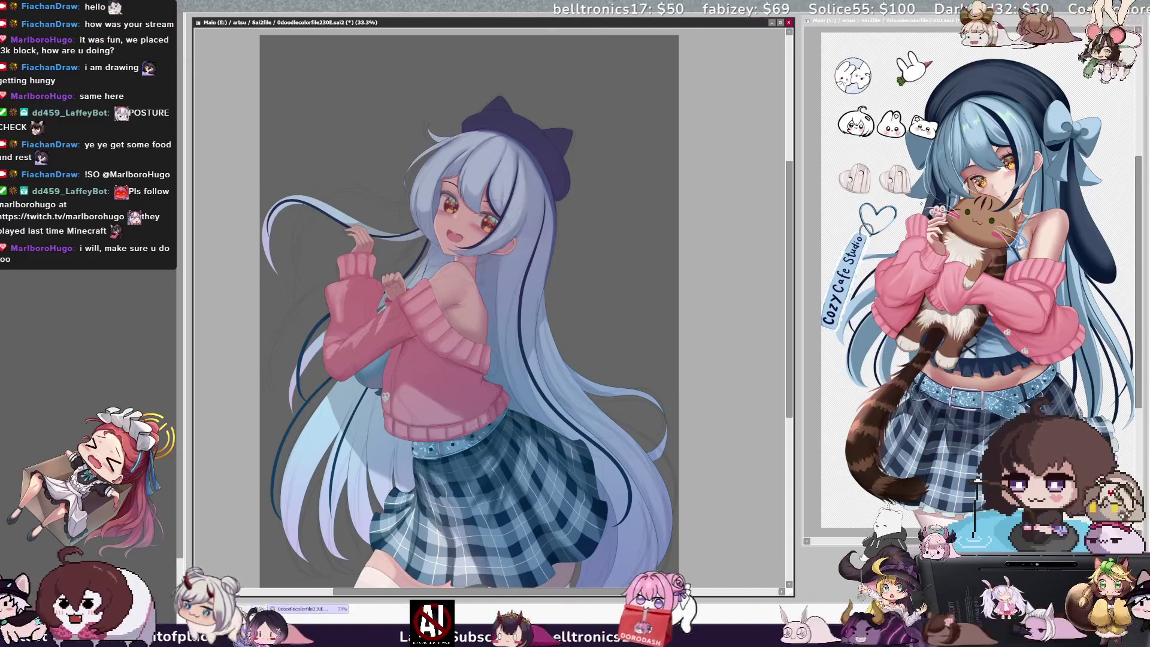
- Show the rough sketch lines over the painting and zoom to 75% on the face
key(ctrl+z)
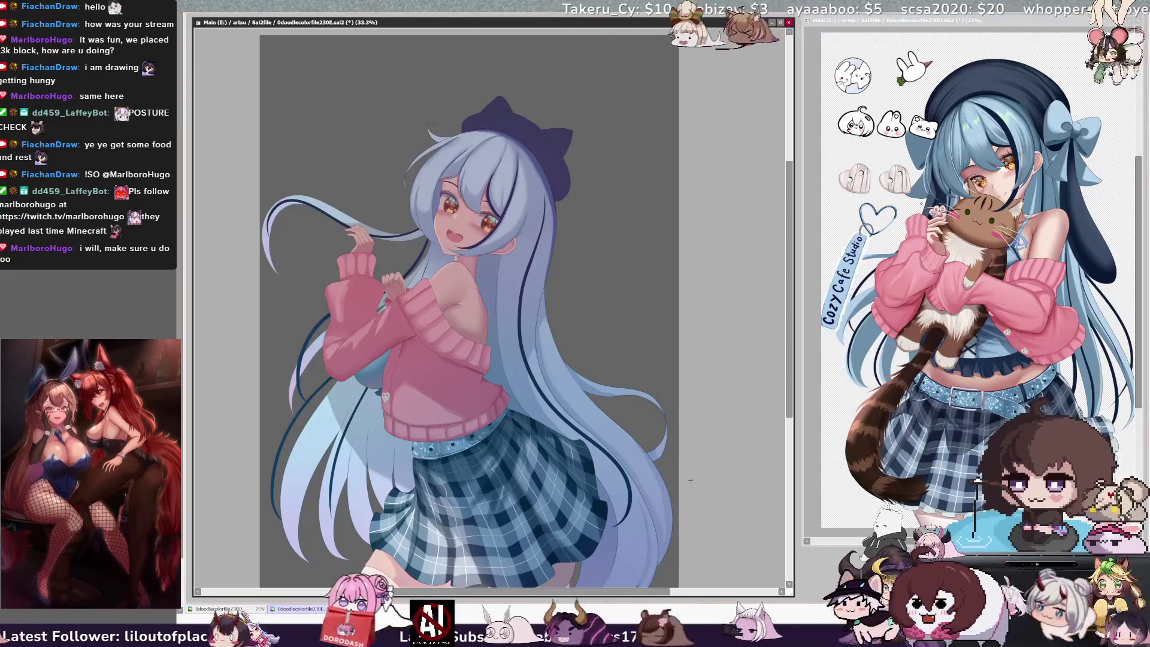
scroll(788, 379, down, 3)
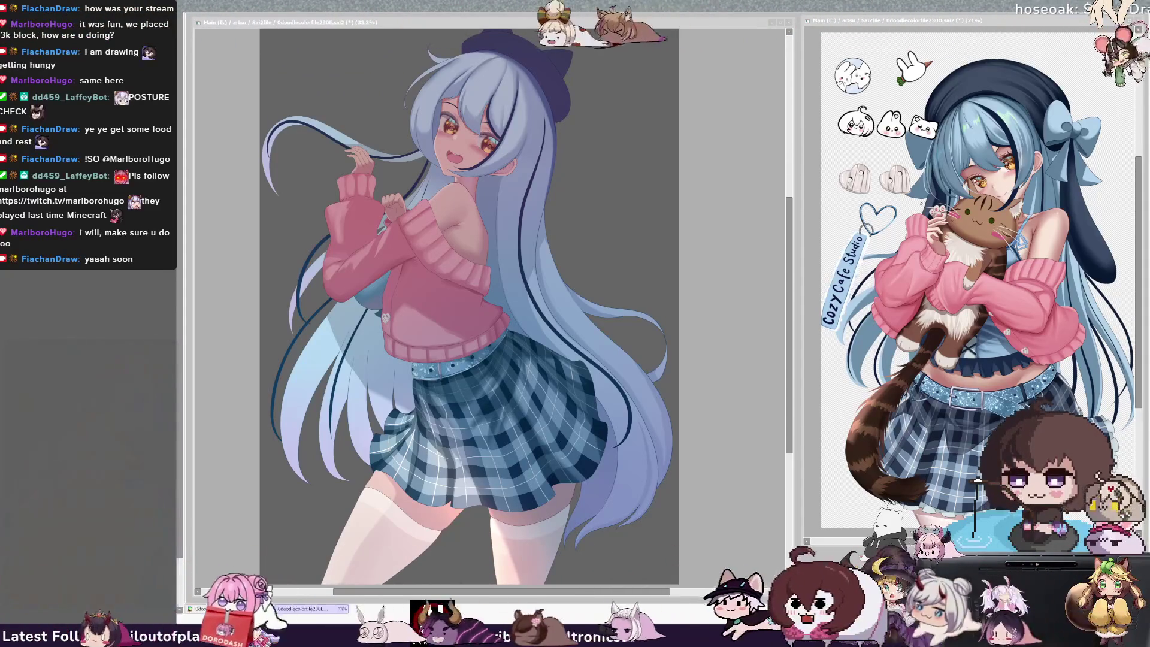
scroll(467, 300, up, 5)
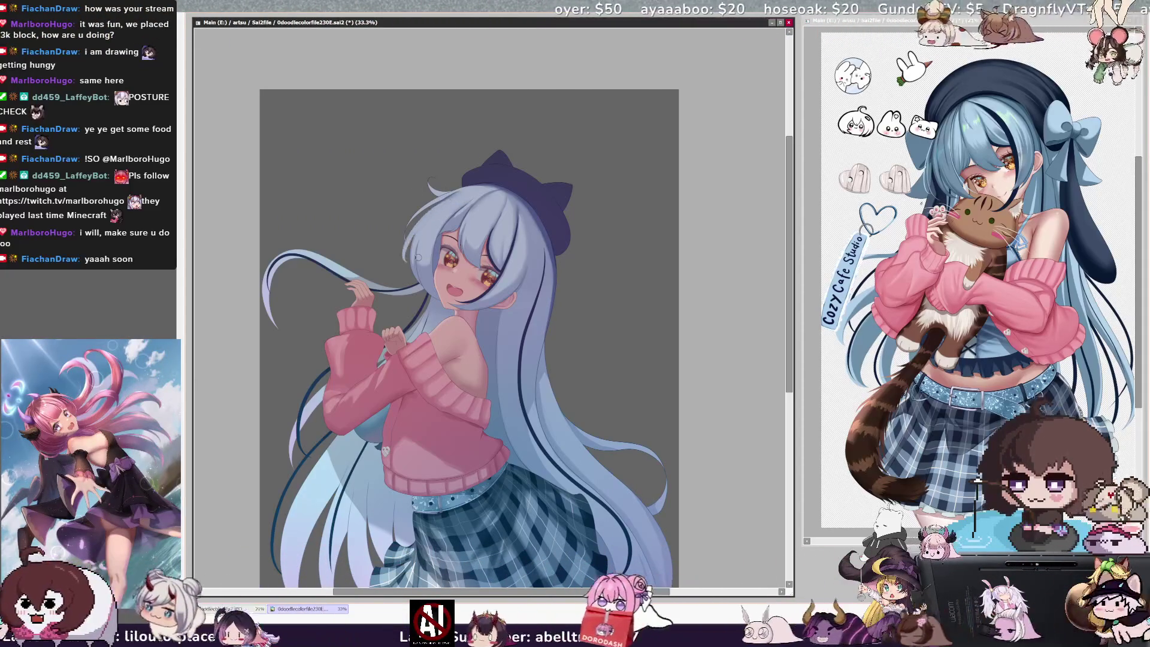
scroll(479, 269, up, 4)
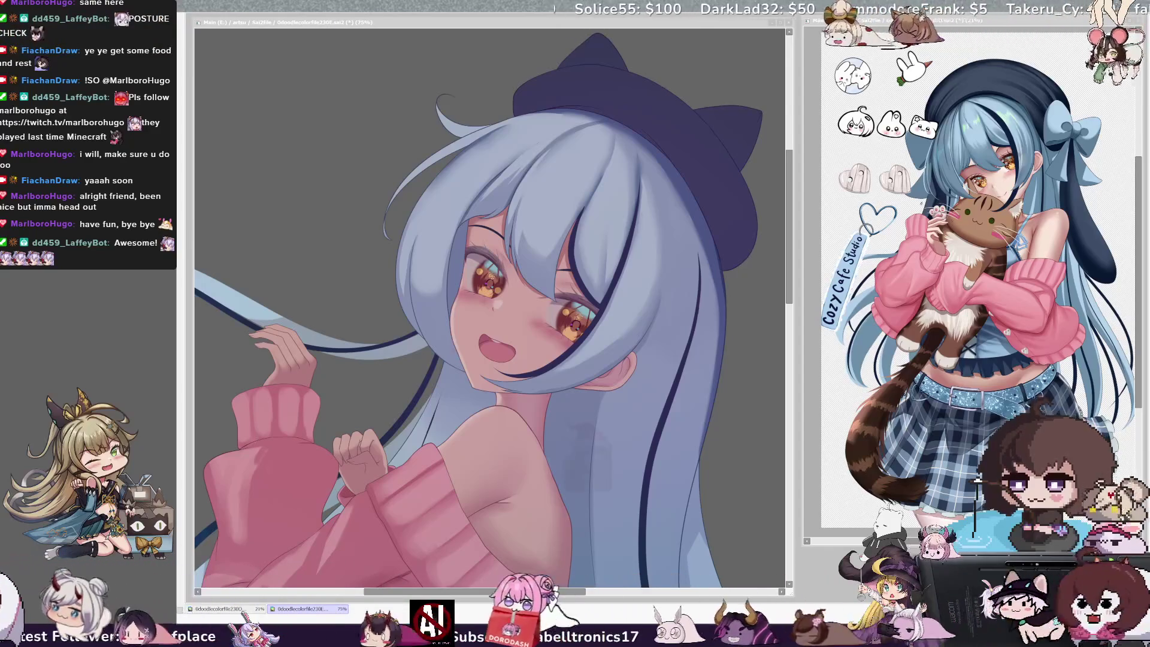
- Mirror the view to check the face, adjust the brush, then view the whole illustration flipped at 33.3%
click(486, 120)
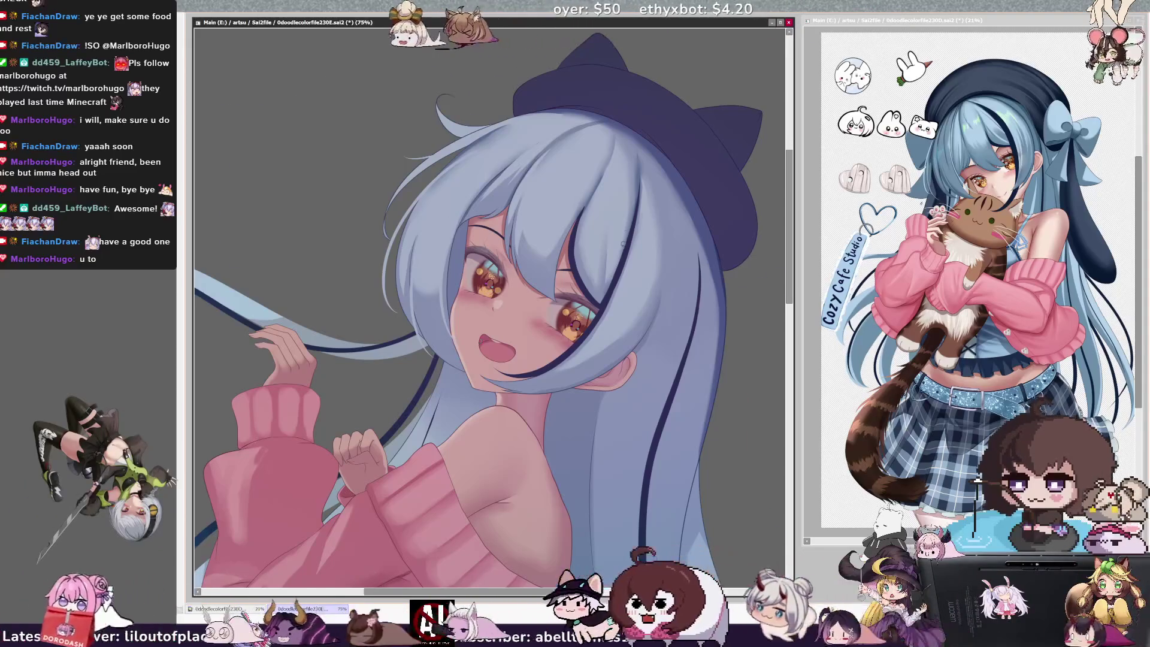
key(h)
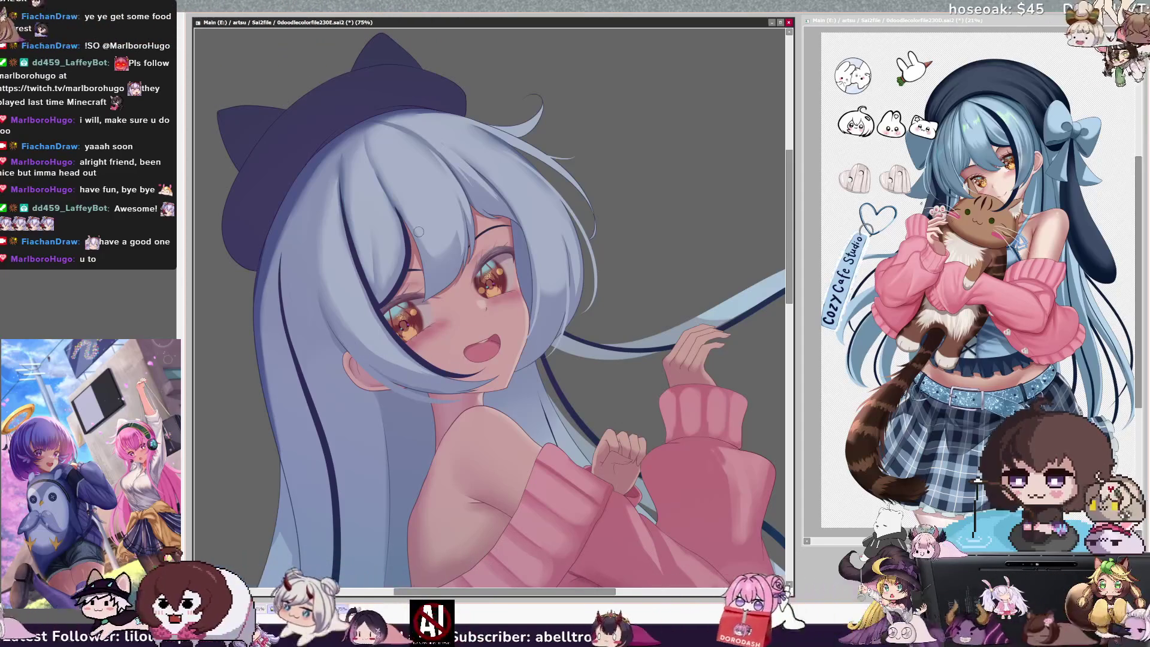
drag(344, 324, 333, 340)
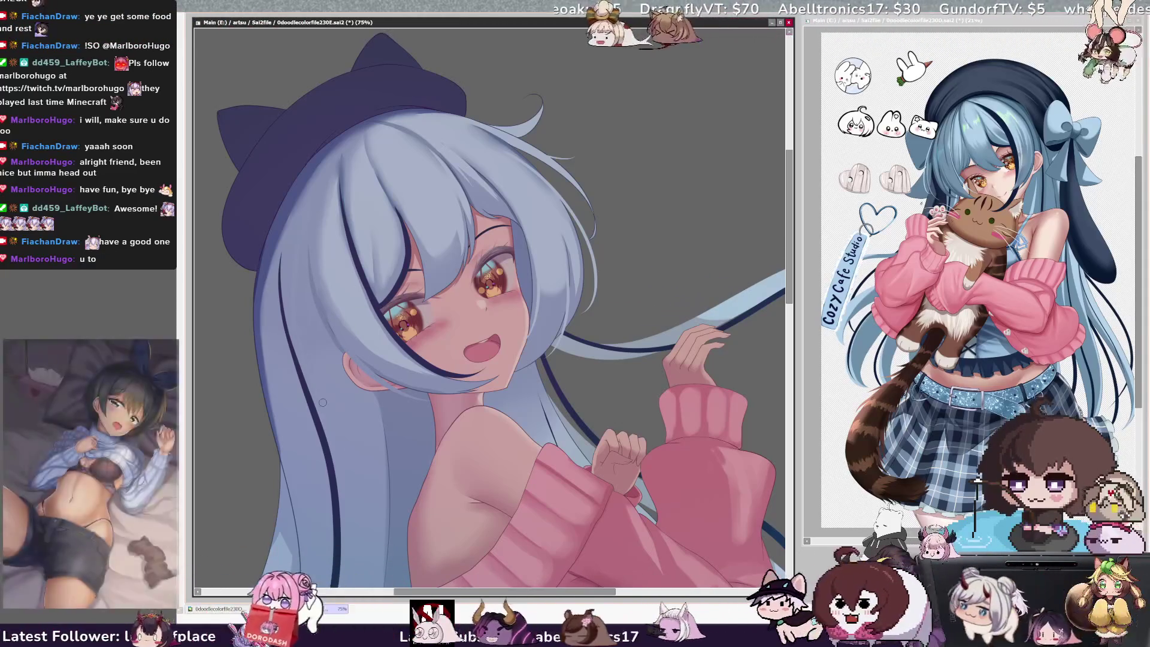
key(h)
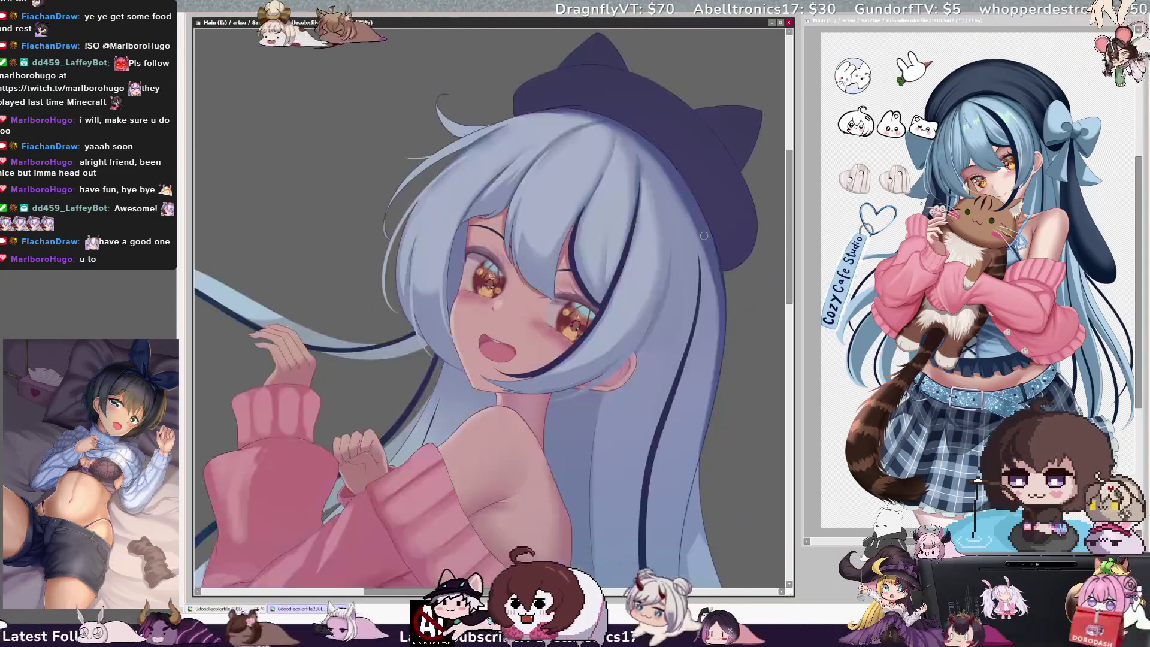
key(minus)
key(minus)
key(minus)
key(plus)
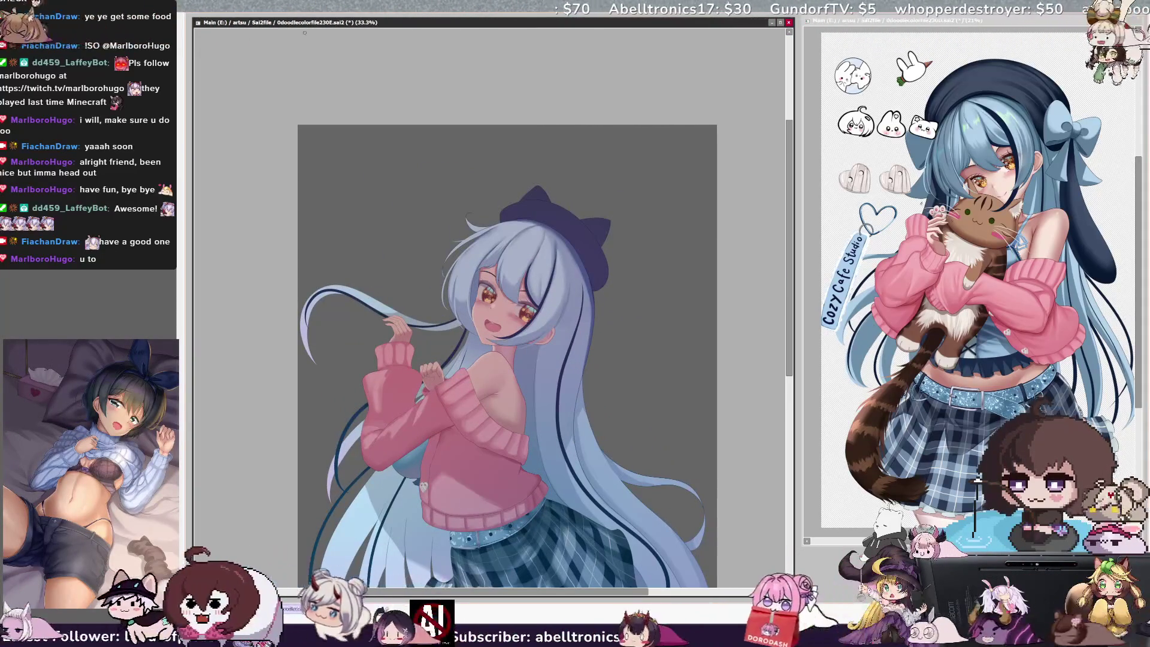
key(h)
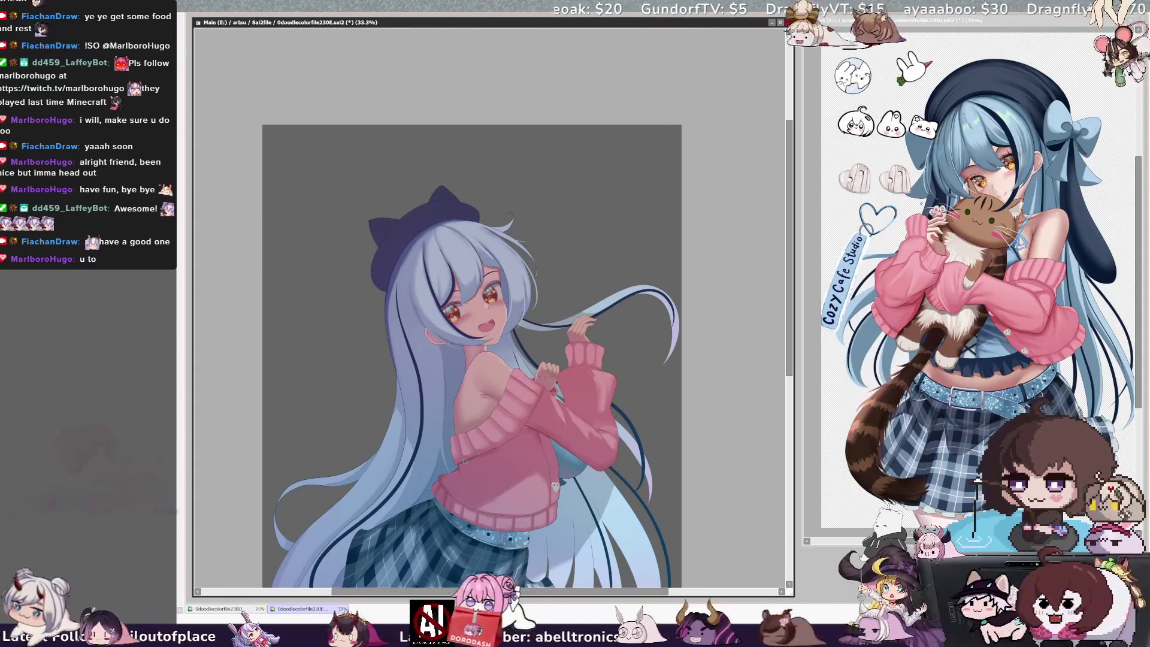
key(h)
drag(789, 283, 787, 367)
key(h)
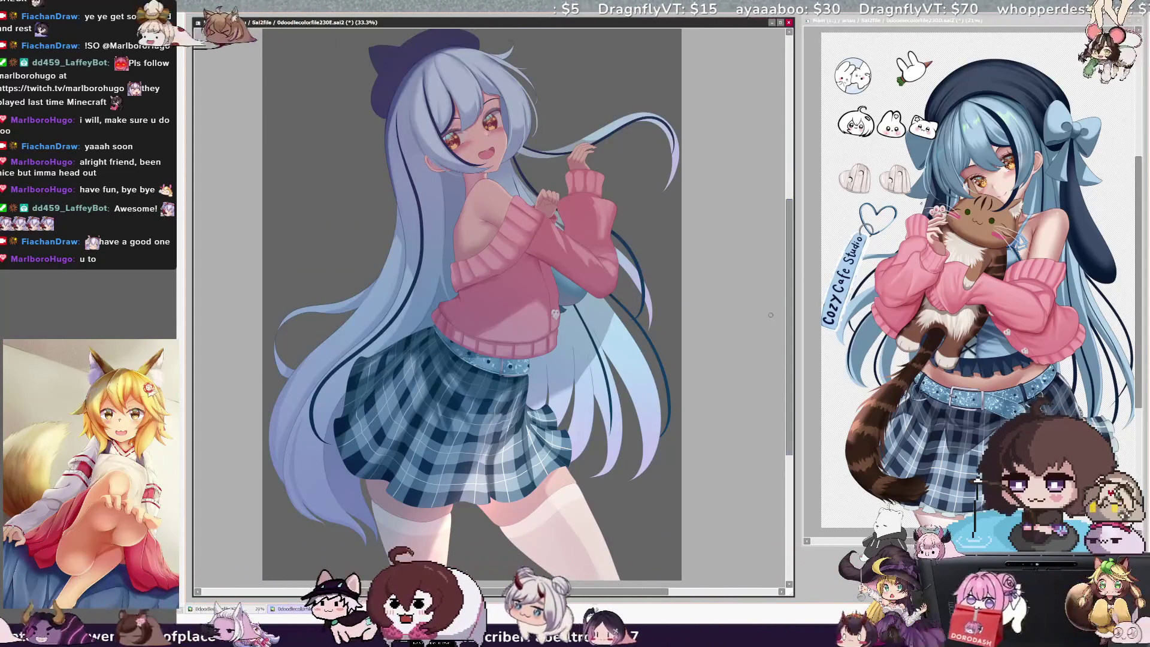
key(Delete)
key(Delete)
key(Delete)
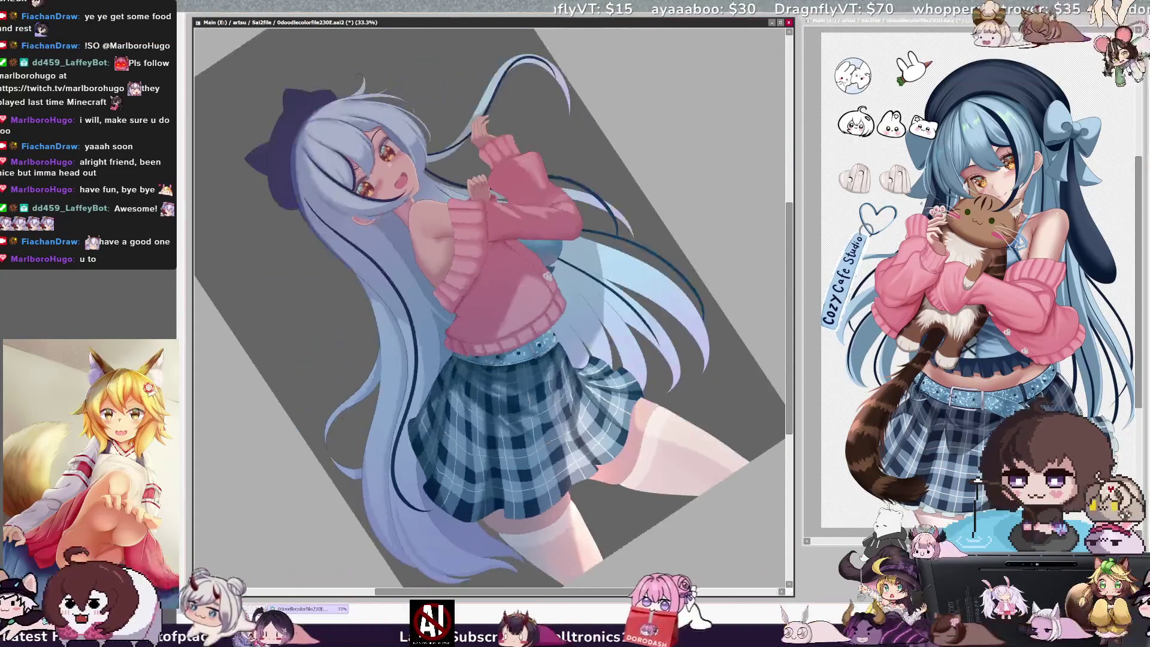
scroll(661, 271, down, 2)
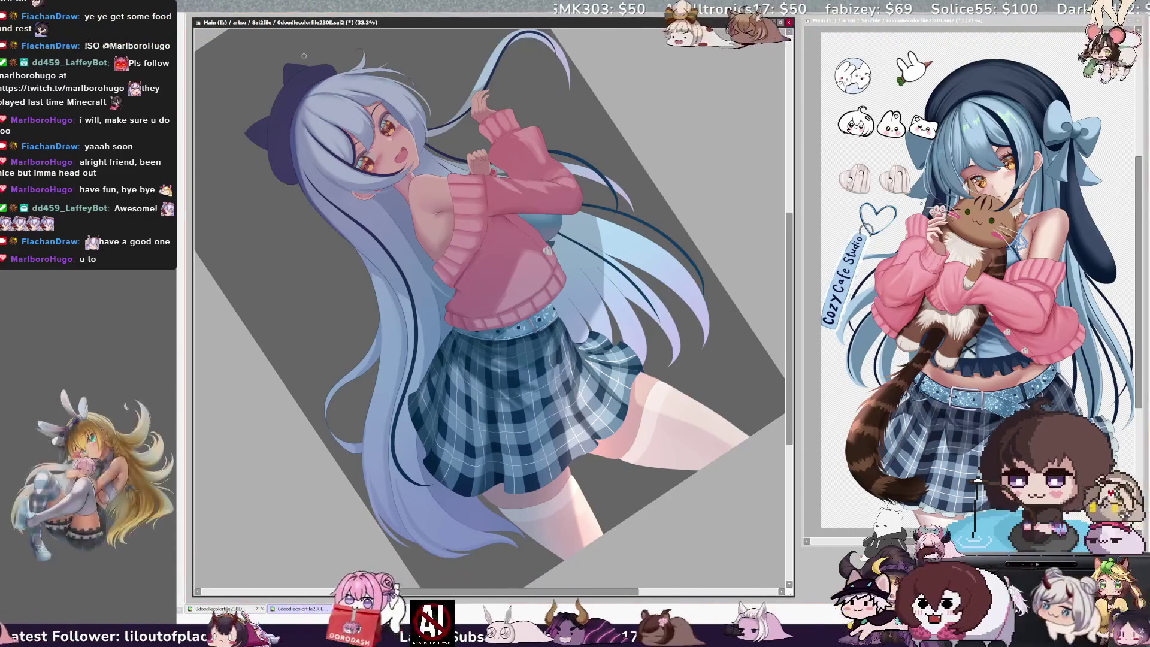
key(Home)
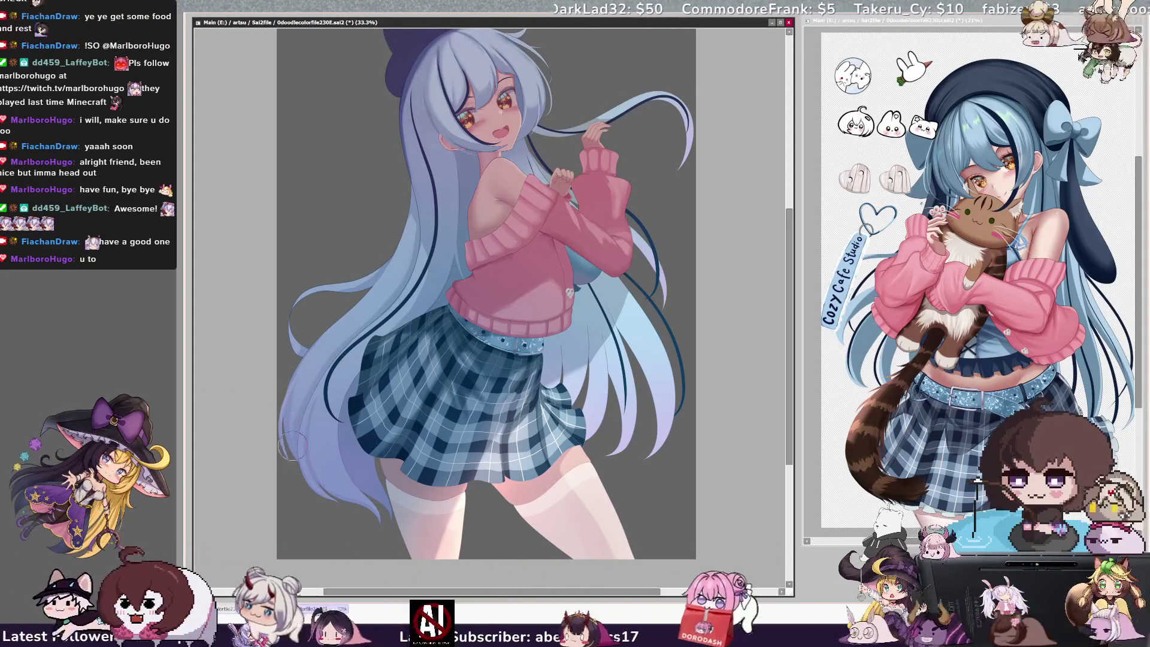
- Set the brush size to 500 and flip the canvas view horizontally
drag(297, 475, 299, 476)
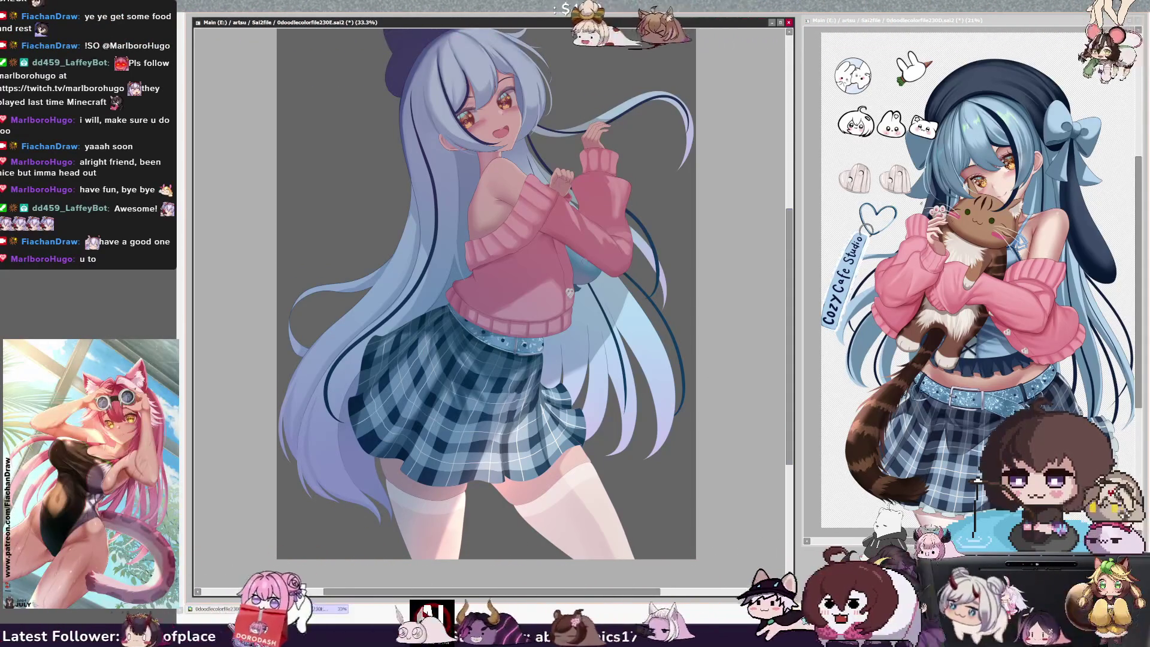
key(h)
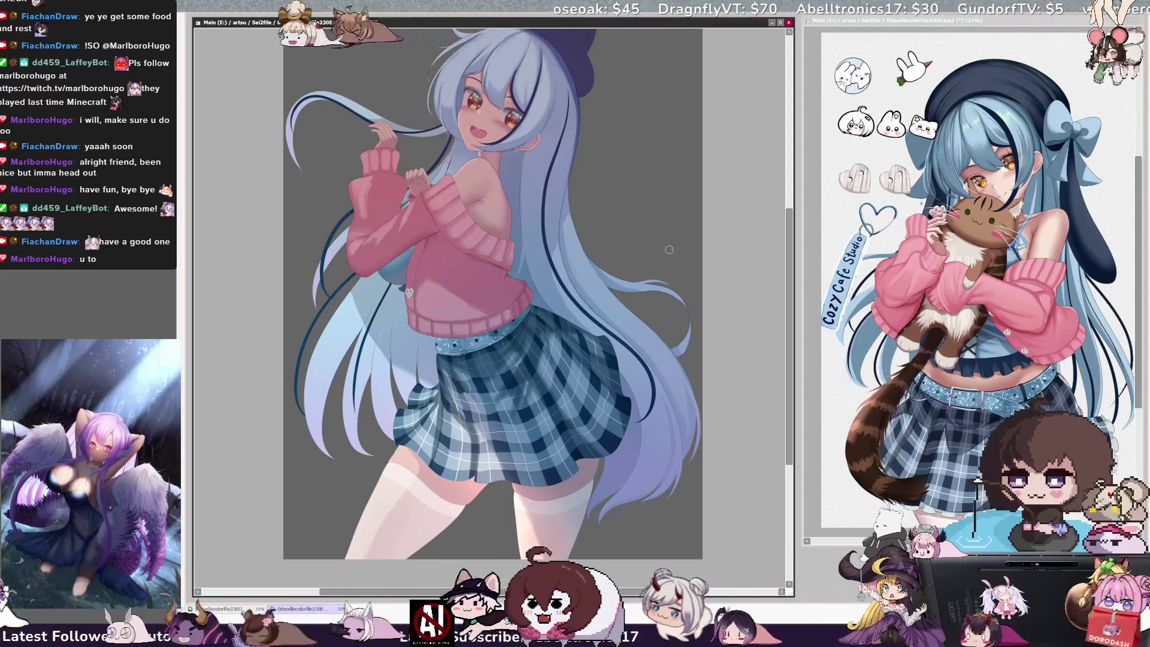
drag(624, 150, 573, 142)
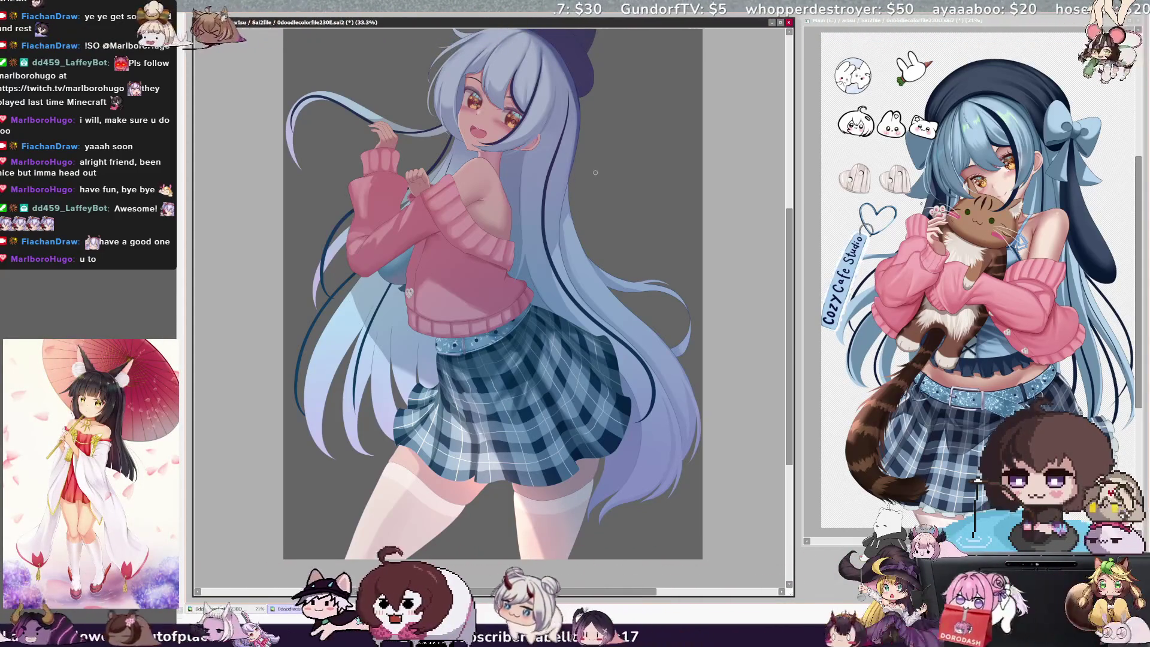
- Paint over the dark hair strand on Layer73 with a size-47 brush on a tilted view, then straighten it
drag(344, 304, 368, 233)
key(bracketleft)
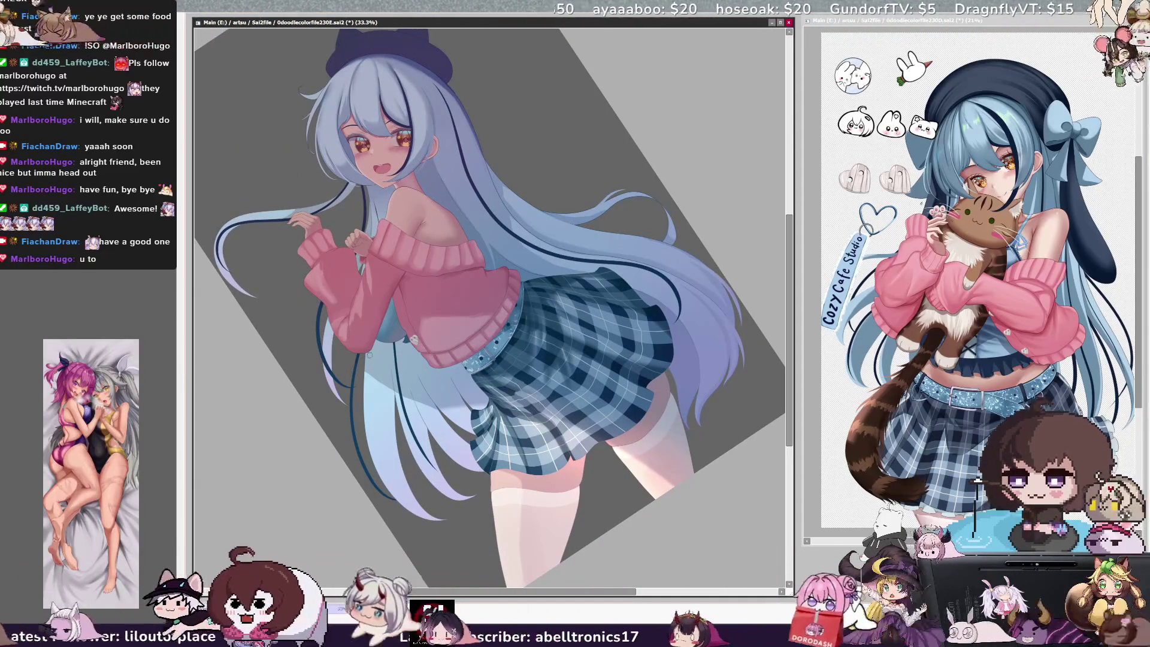
ctrl+shift+click(373, 365)
ctrl+shift+click(377, 372)
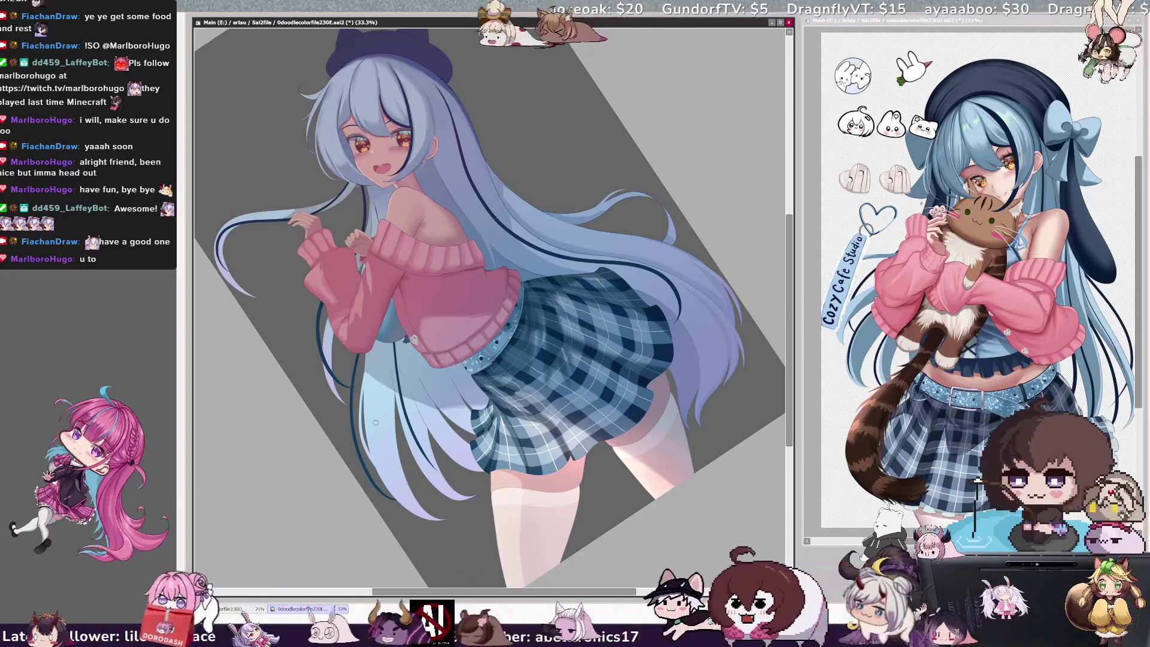
mouse_move(368, 355)
mouse_down()
mouse_move(363, 458)
mouse_move(408, 500)
mouse_up()
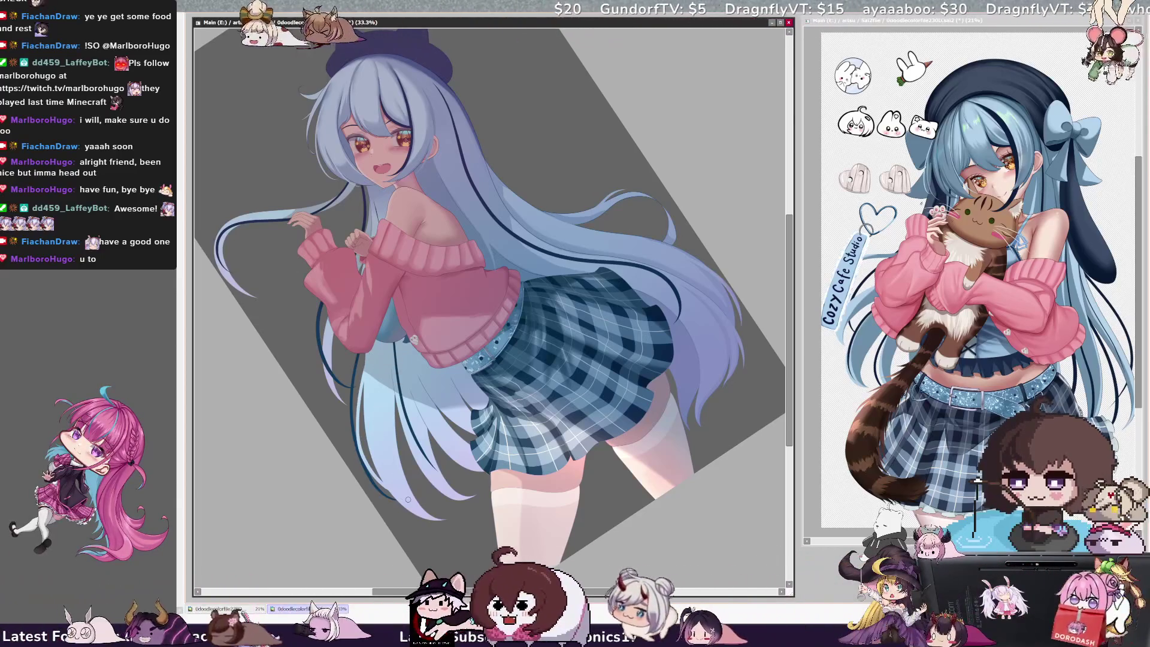
ctrl+shift+click(406, 396)
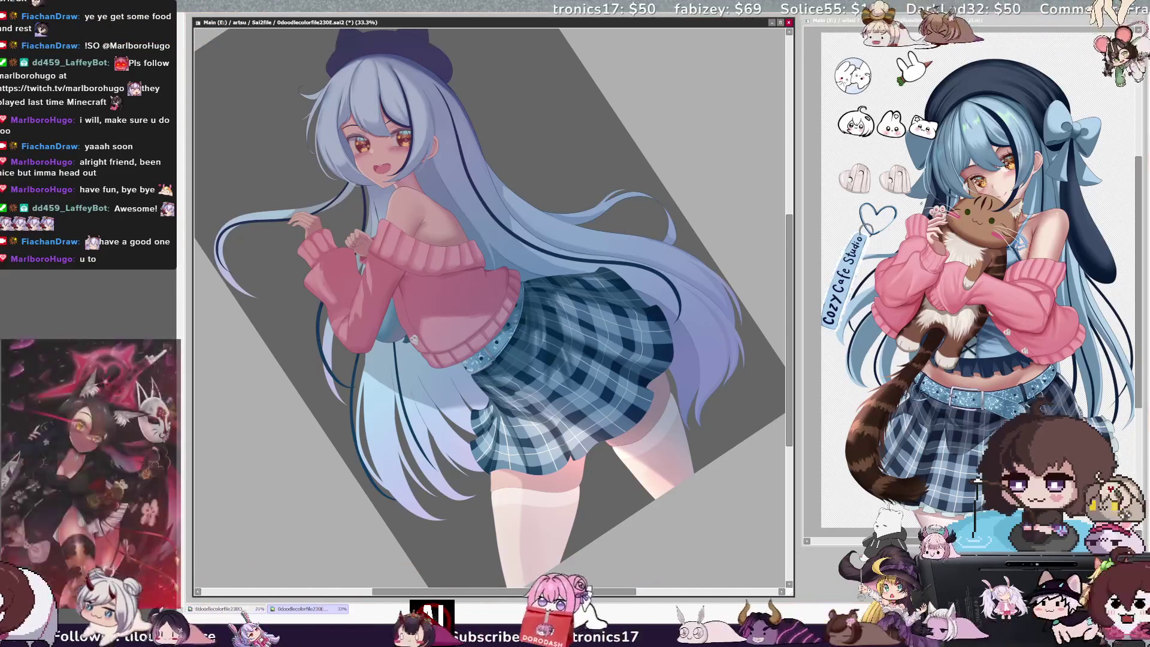
key(Home)
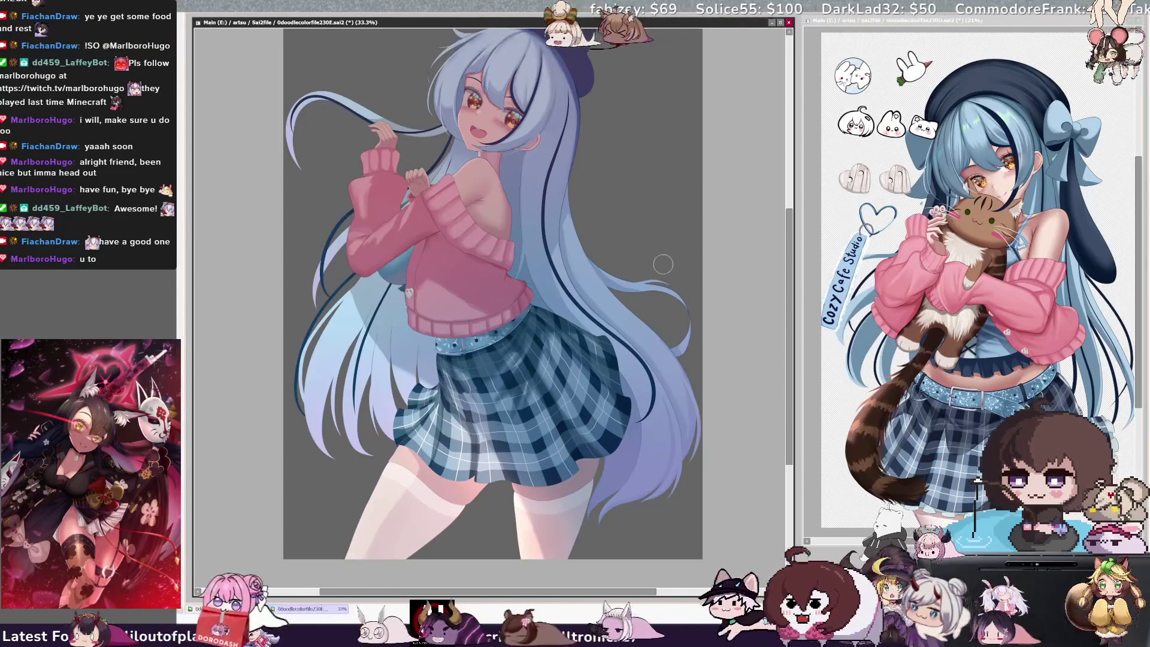
- Reduce the brush from 304 to 233 and select the skirt's Layer104
key(bracketright)
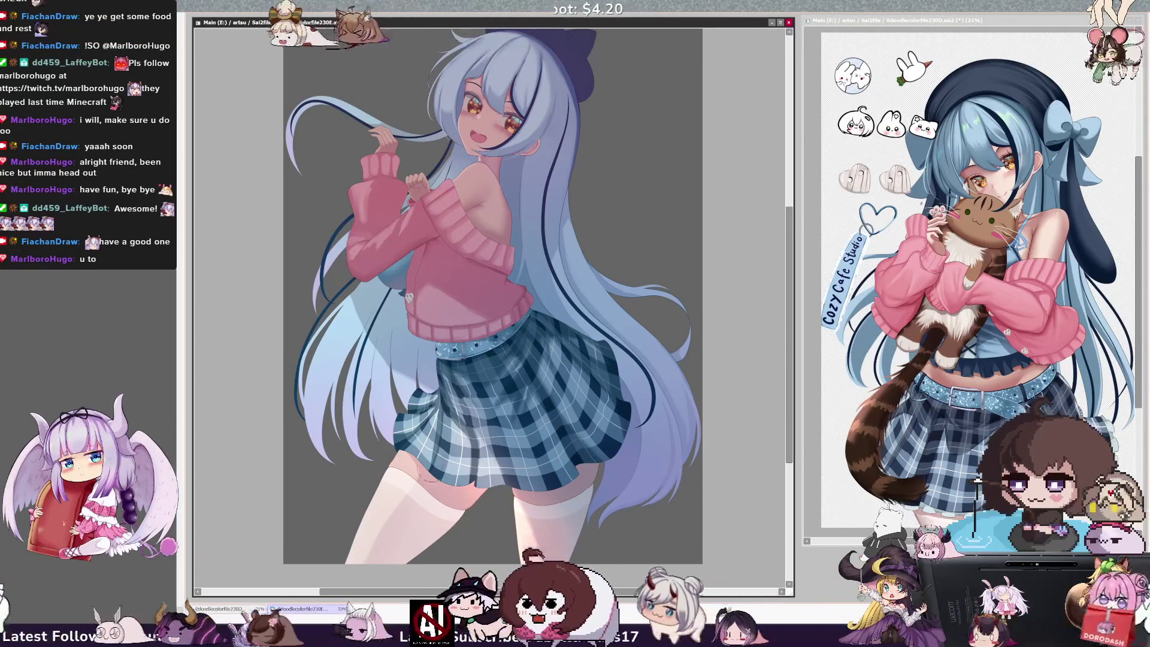
key(bracketright)
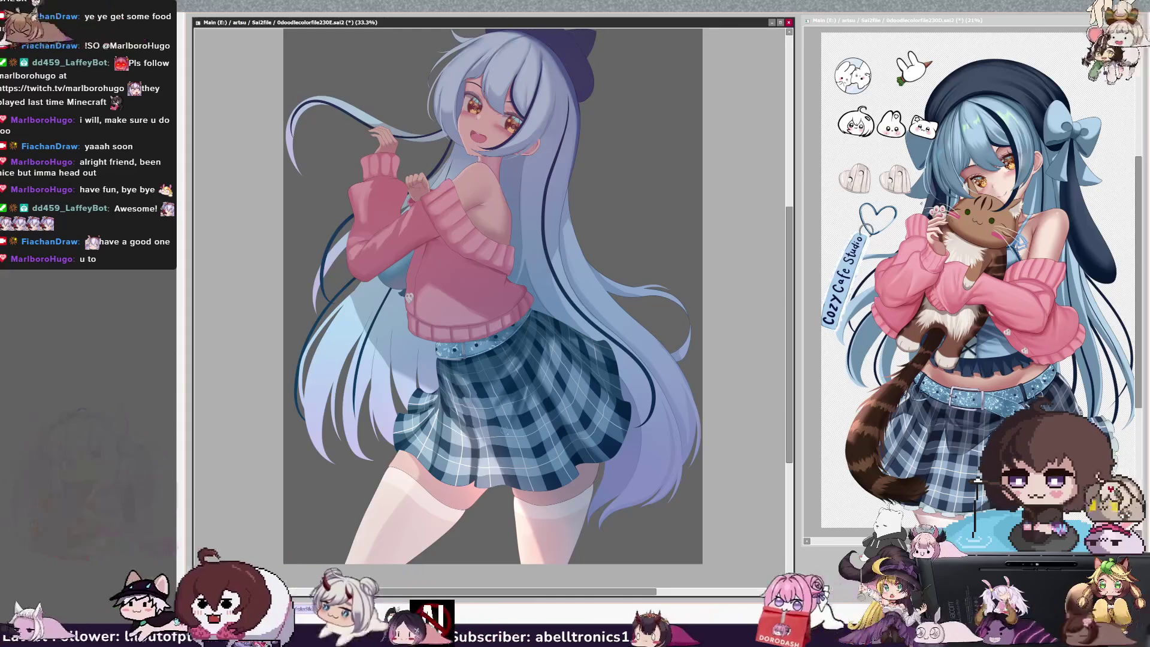
key(bracketleft)
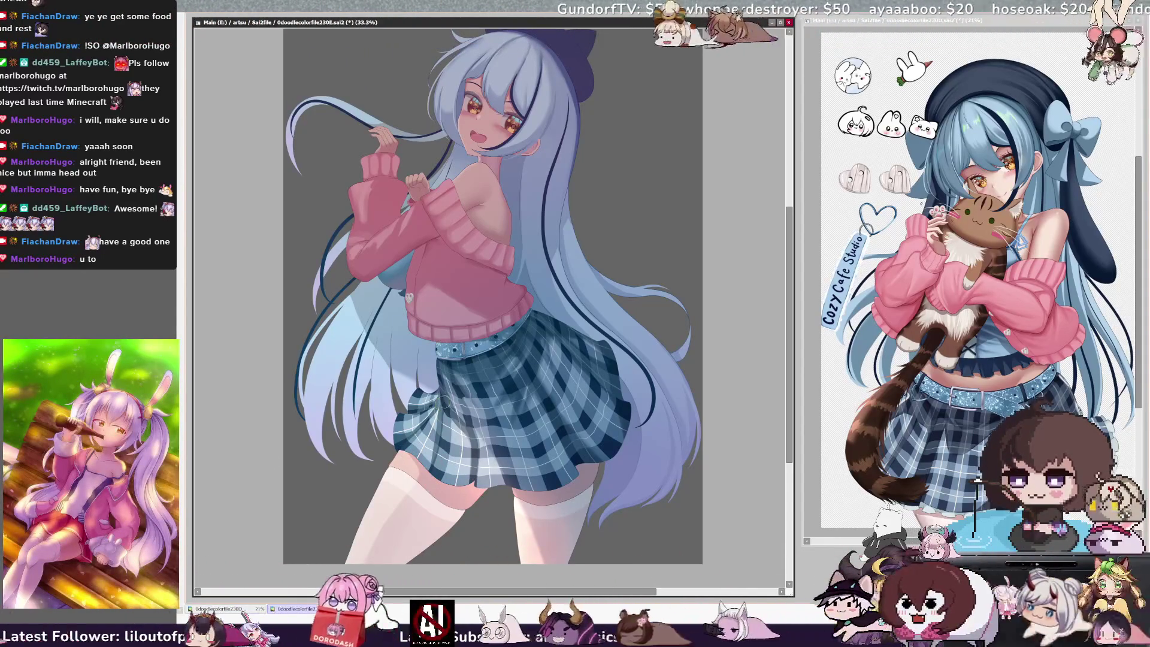
ctrl+click(448, 367)
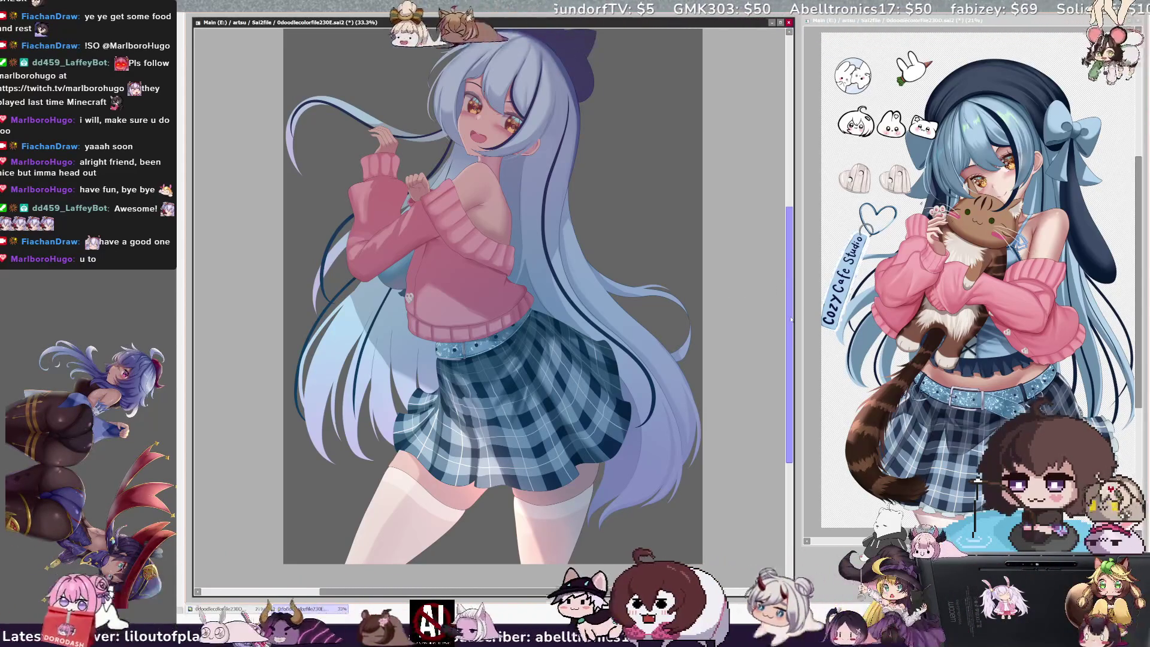
- Zoom to 50% on the pink sweater and drag the brush size toward 188
scroll(789, 346, up, 2)
scroll(789, 345, up, 1)
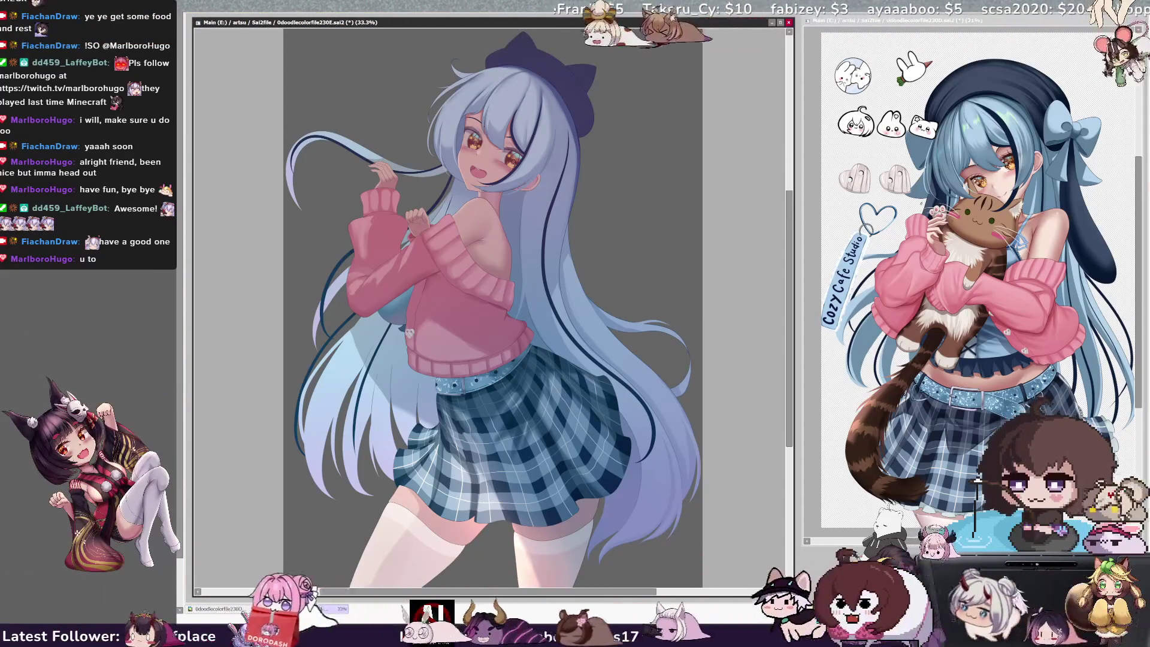
scroll(490, 308, up, 3)
scroll(490, 308, down, 2)
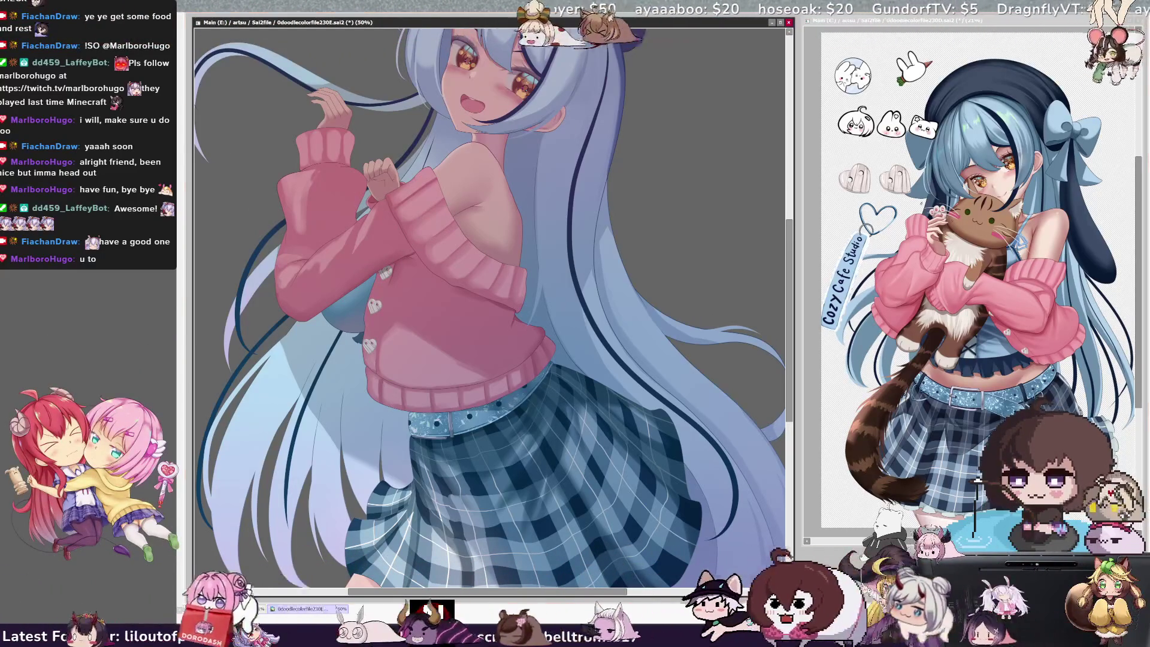
drag(413, 208, 429, 210)
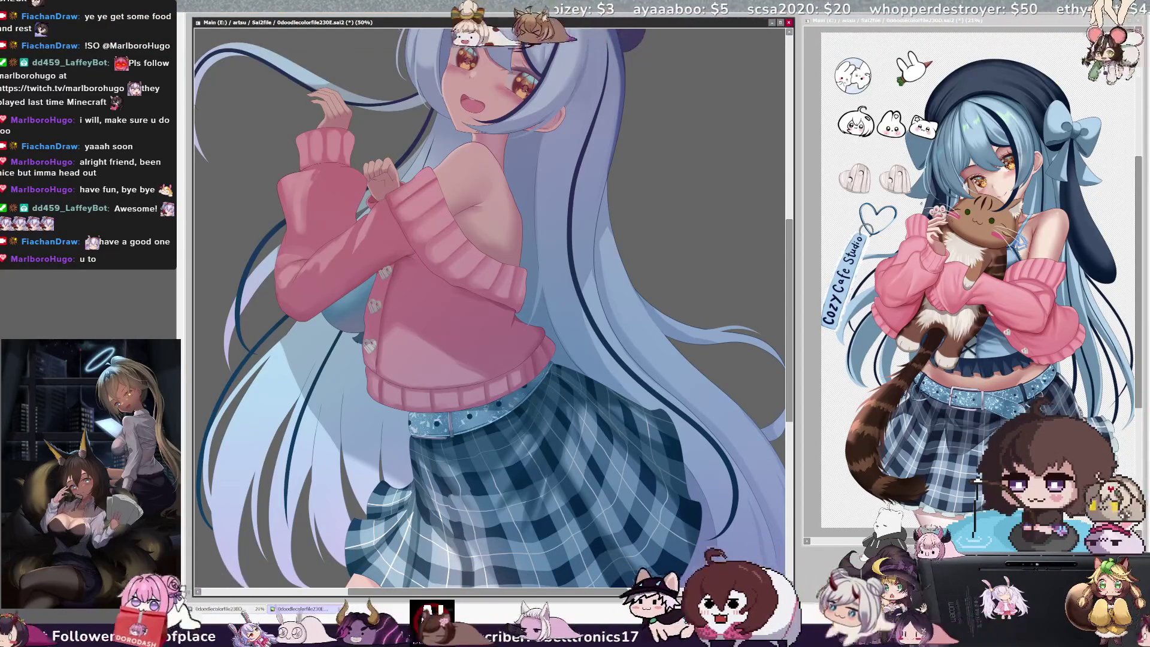
- Select the pink sweater area with the brush at size 188
click(455, 323)
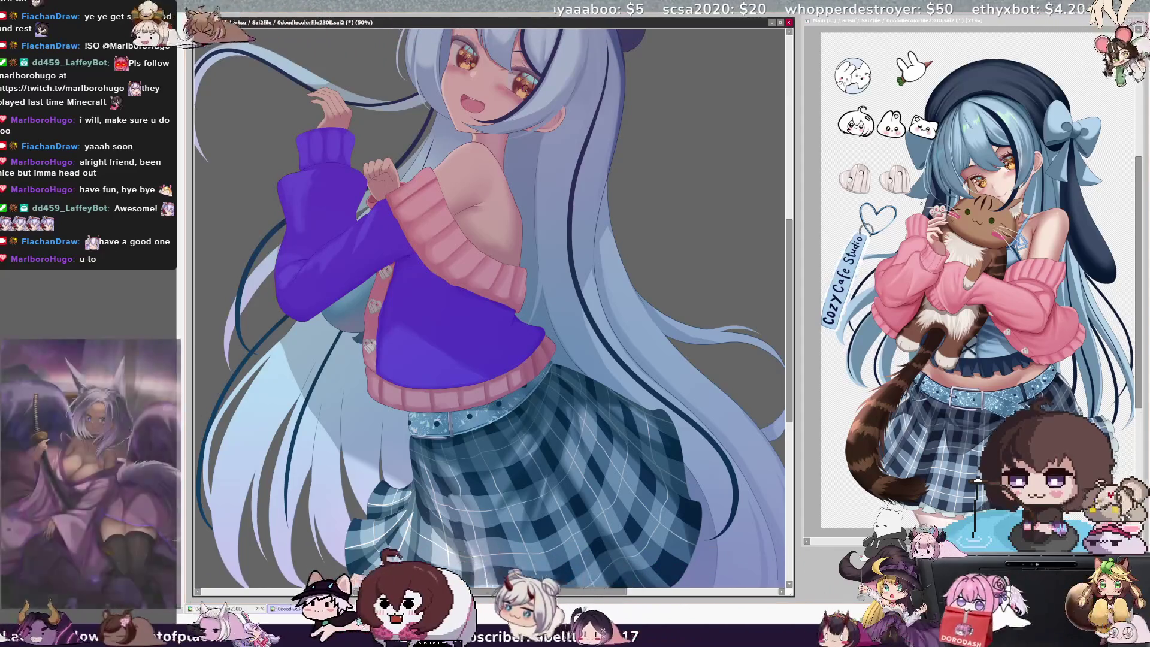
- Undo the sweater action, tilt the view, and zoom out from 50% to 33.3%
key(ctrl+z)
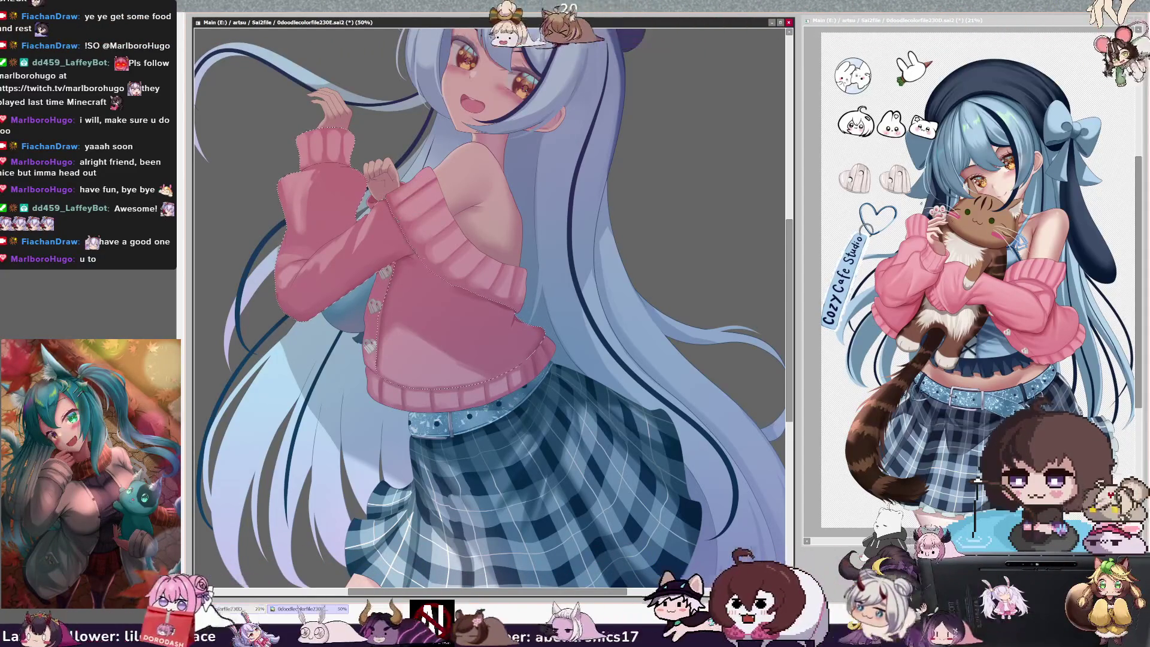
key(bracketright)
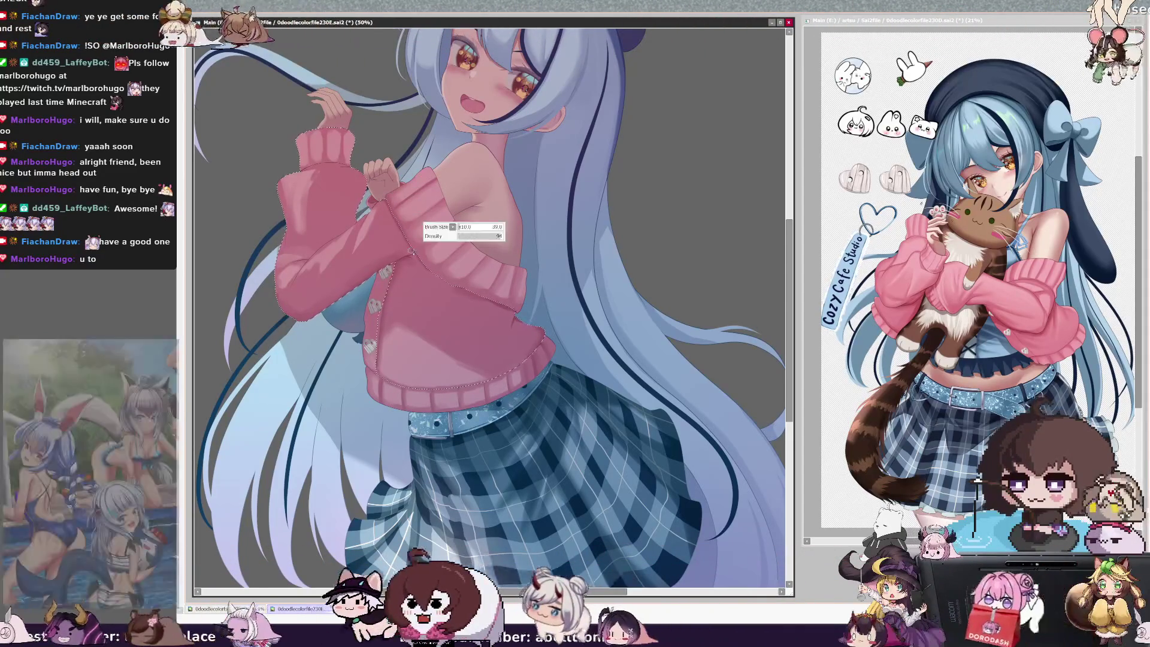
drag(411, 252, 360, 39)
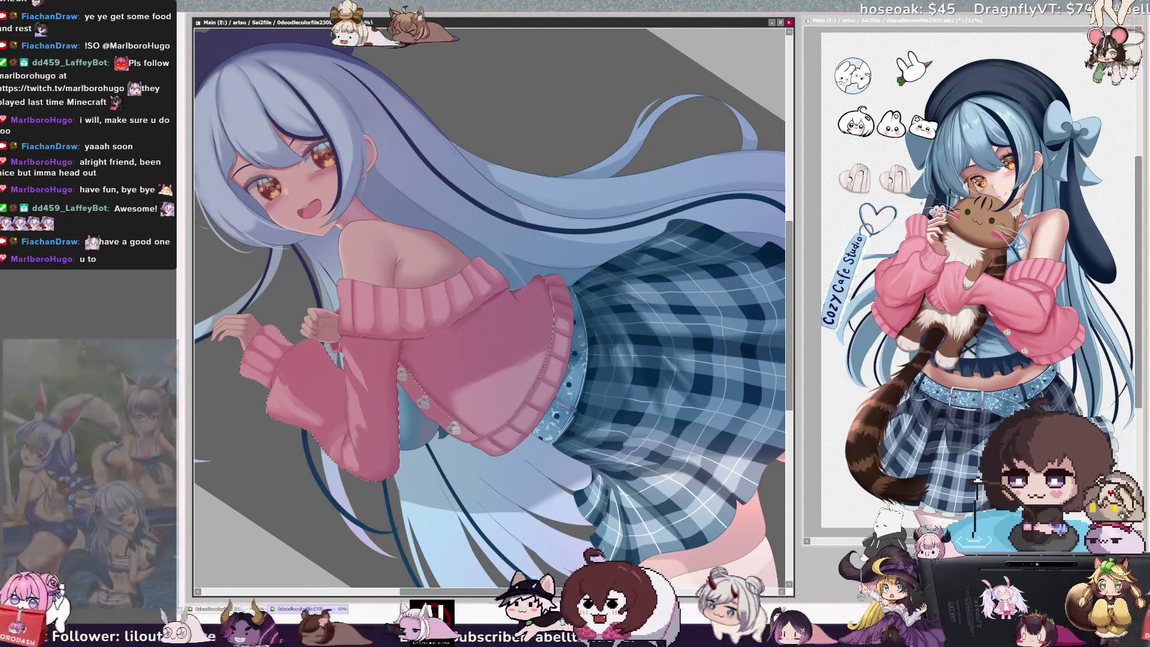
key(bracketleft)
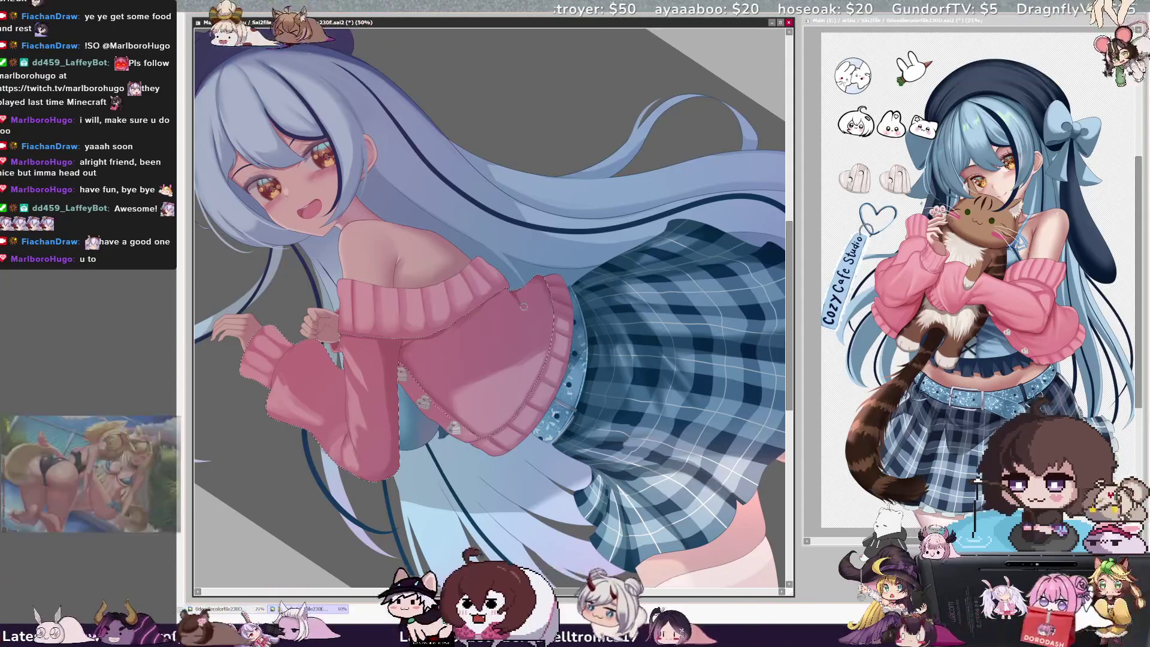
key(ctrl+minus)
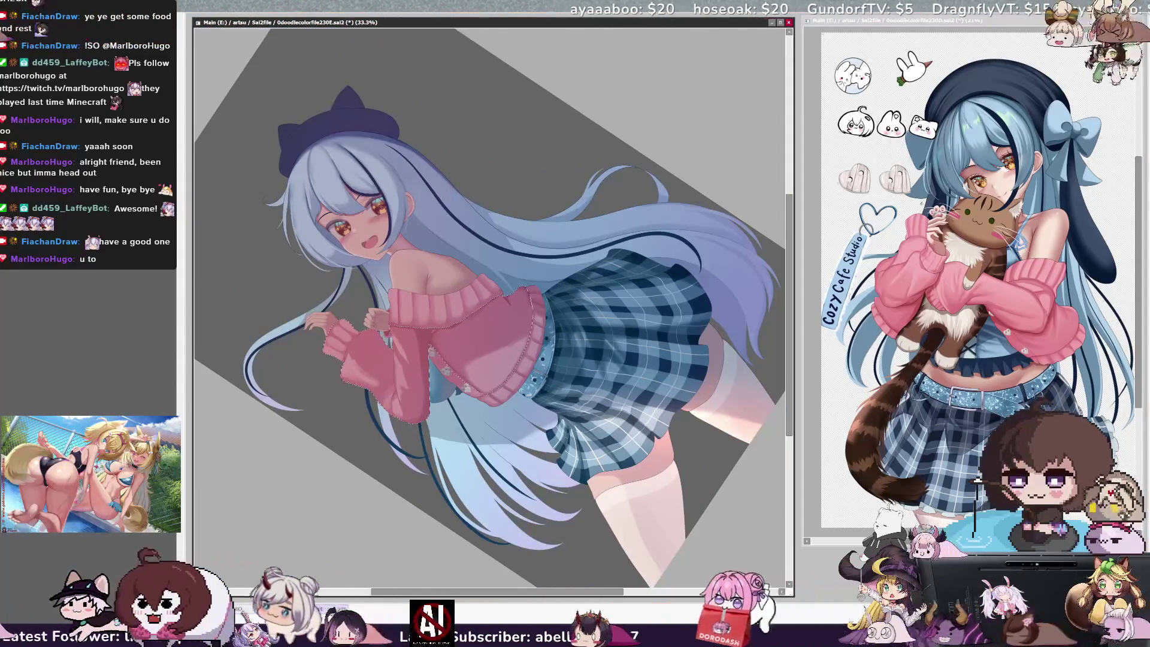
- Reset the canvas rotation to upright and scroll briefly over the full figure
key(Delete)
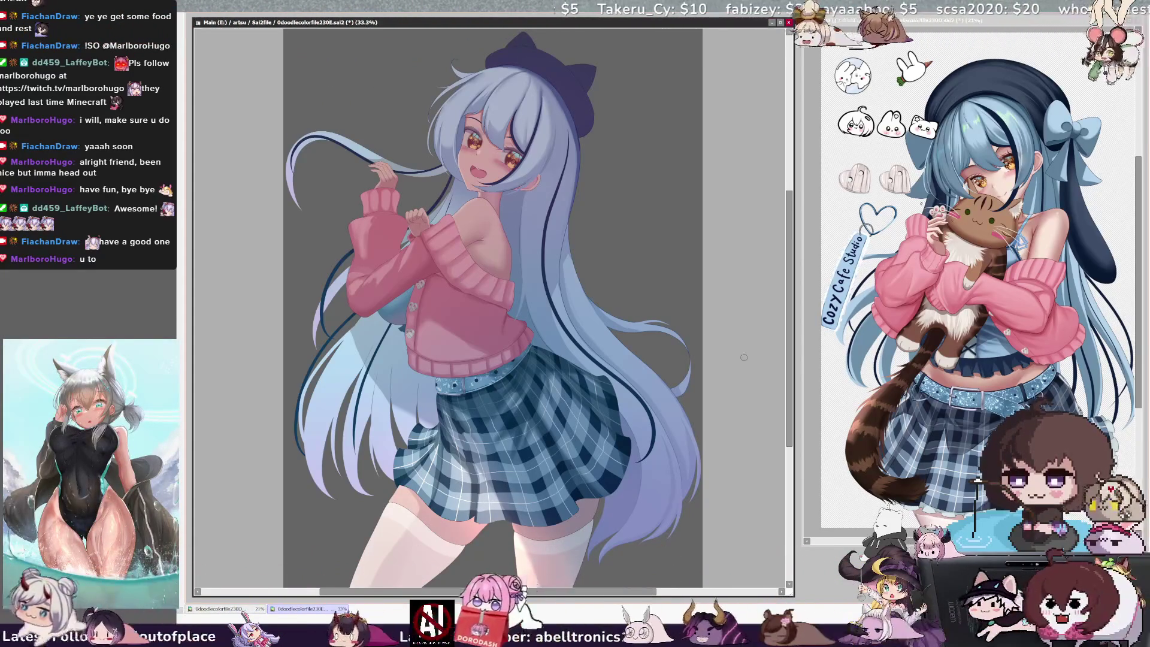
scroll(791, 350, down, 2)
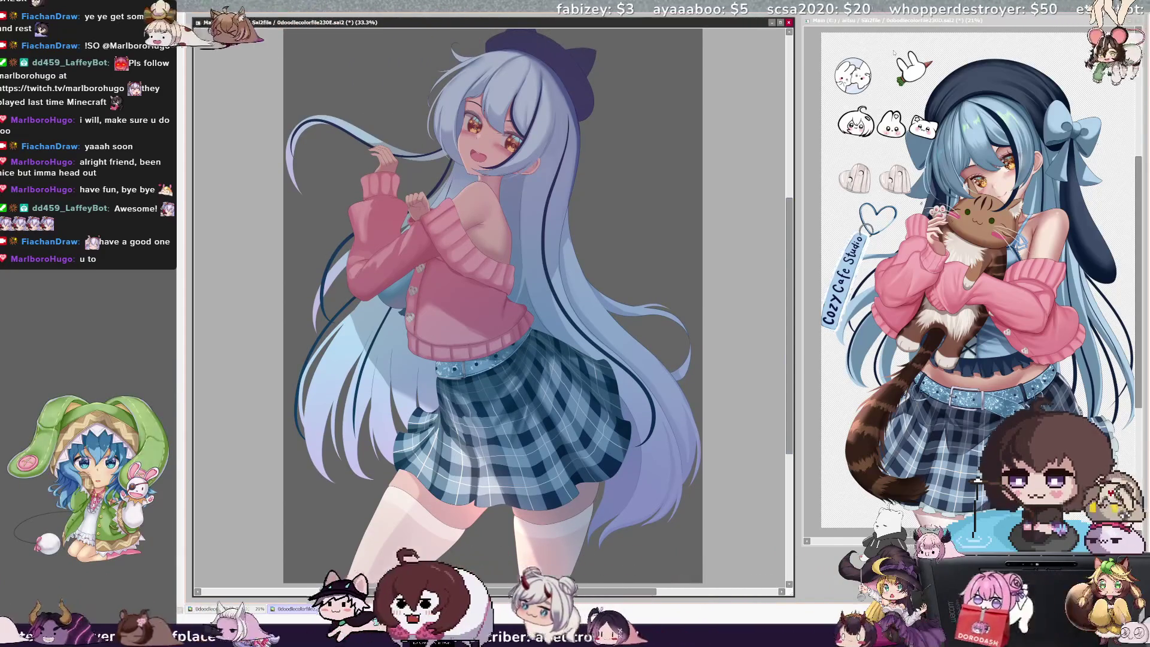
scroll(788, 287, up, 2)
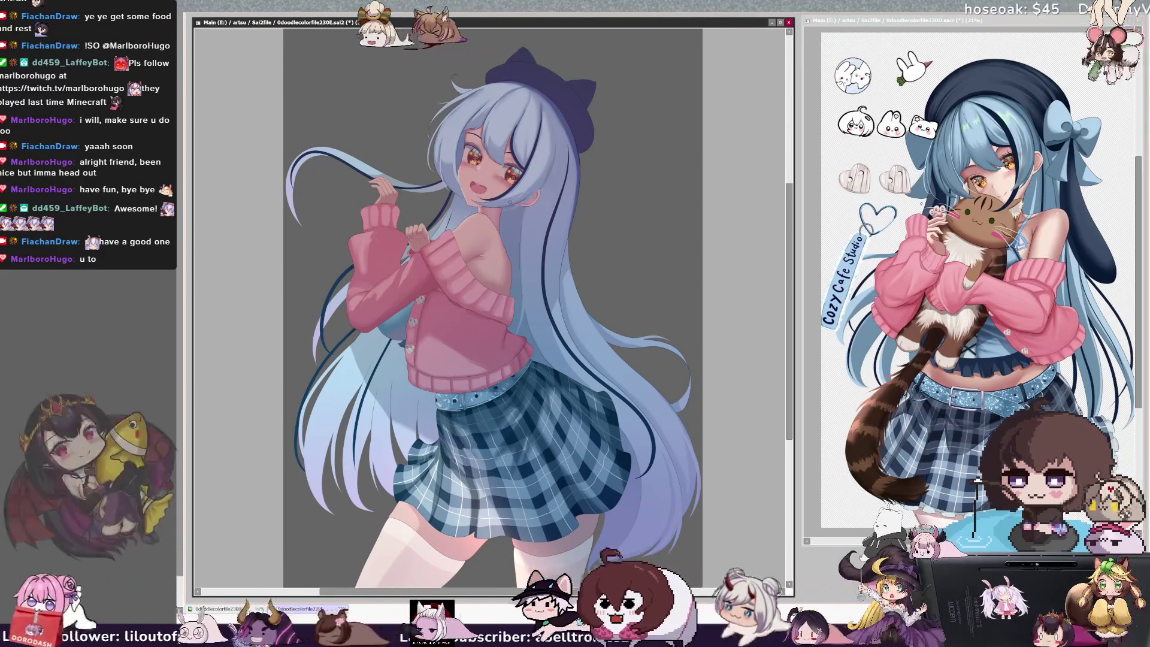
key(h)
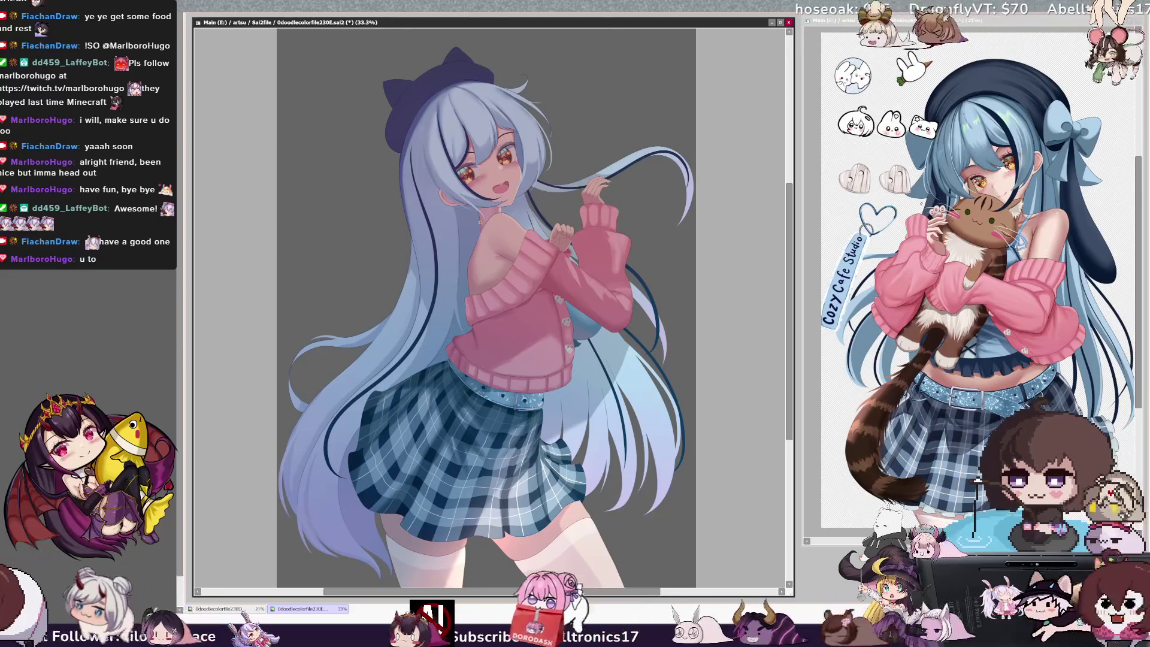
key(h)
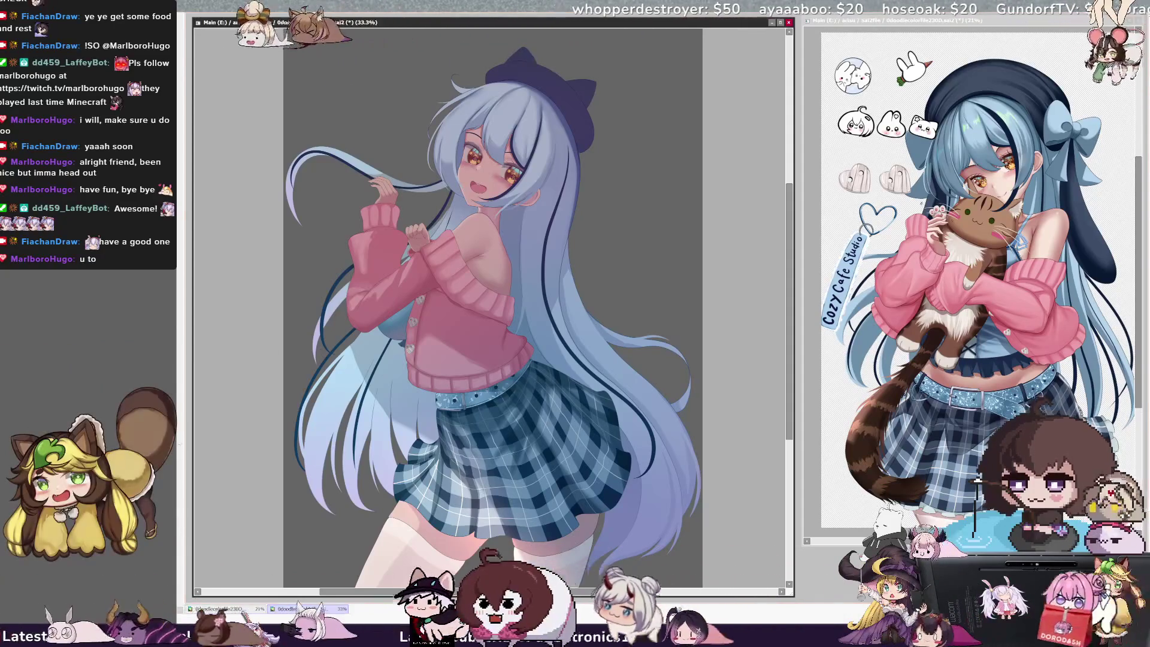
drag(491, 300, 481, 308)
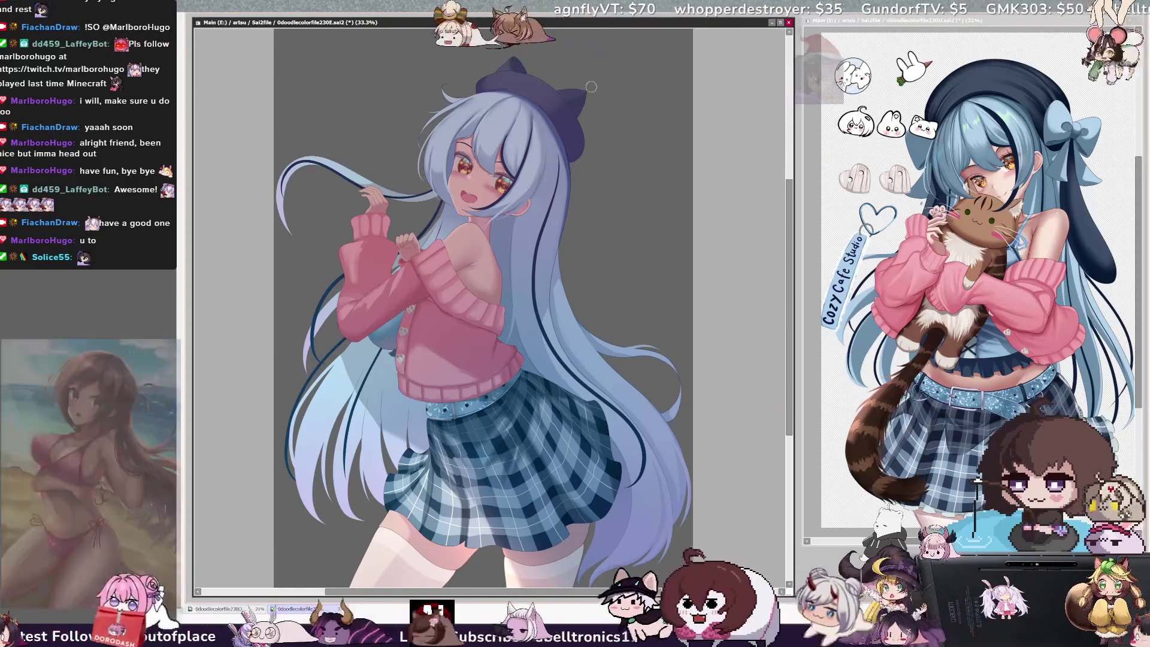
- Reduce the brush size from 112 to 100 and tilt the view counterclockwise
key(bracketleft)
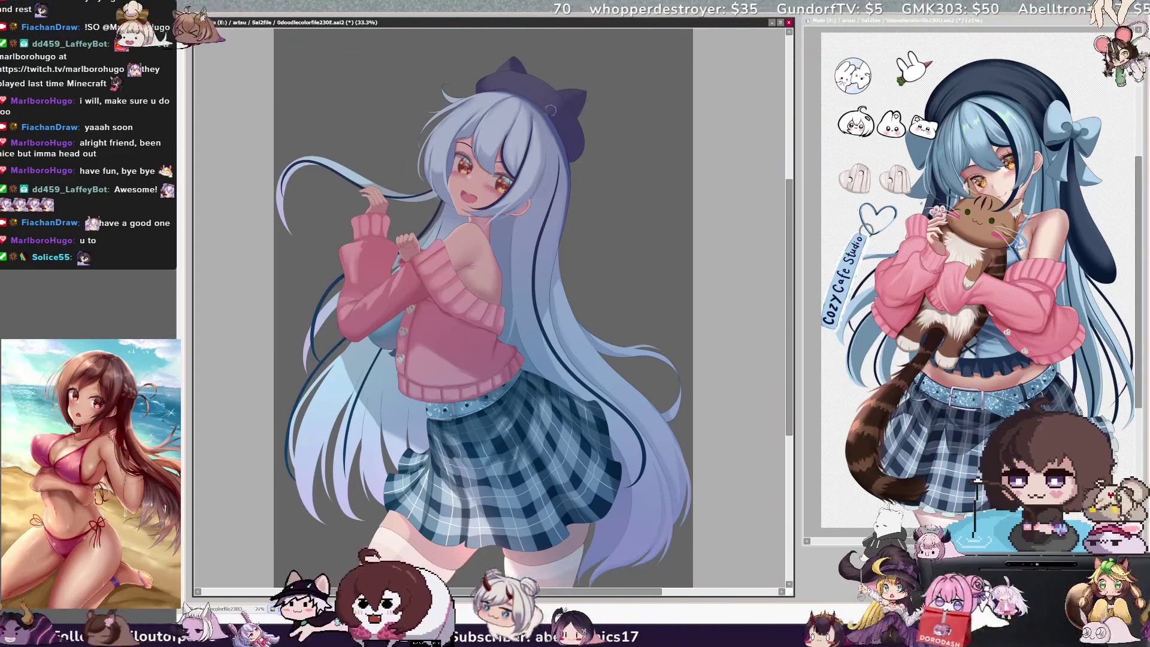
key(bracketleft)
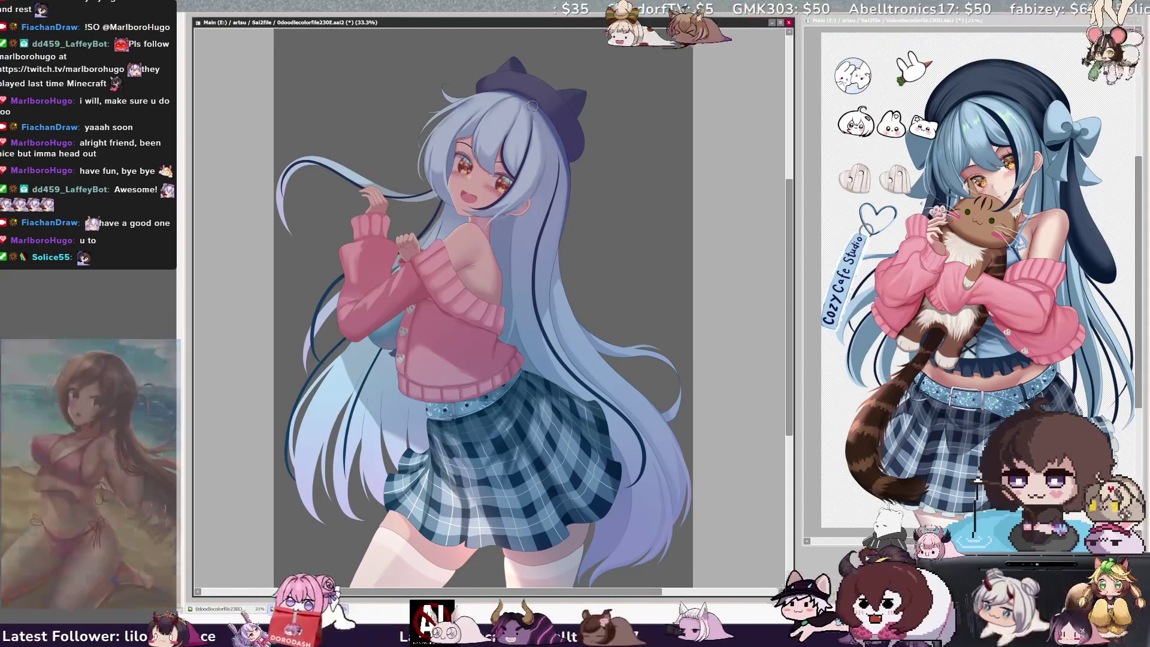
key(Delete)
key(Delete)
key(Delete)
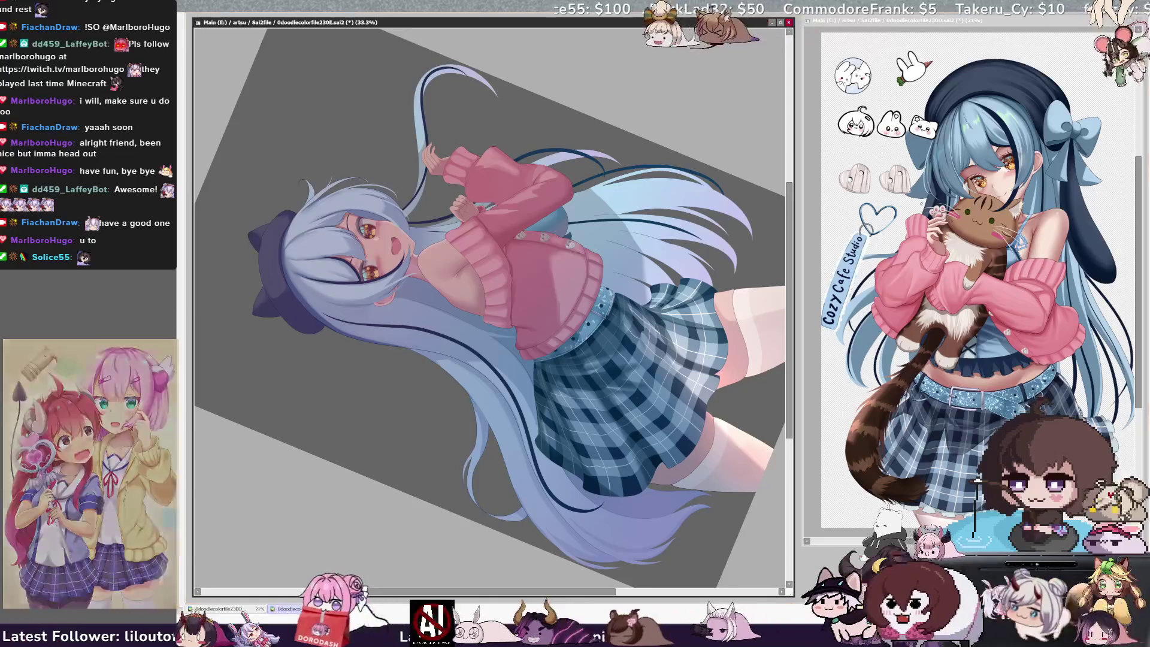
- Zoom out to 25%, flip the view, reset rotation, then zoom back to 33.3%
key(ctrl+minus)
key(h)
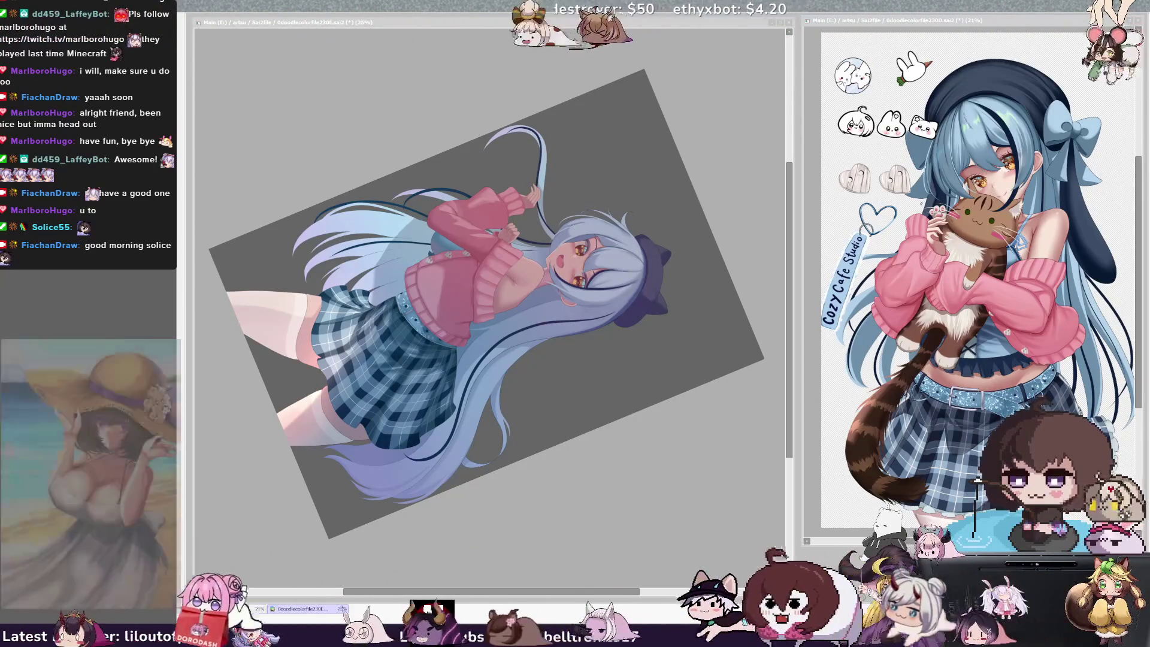
click(501, 67)
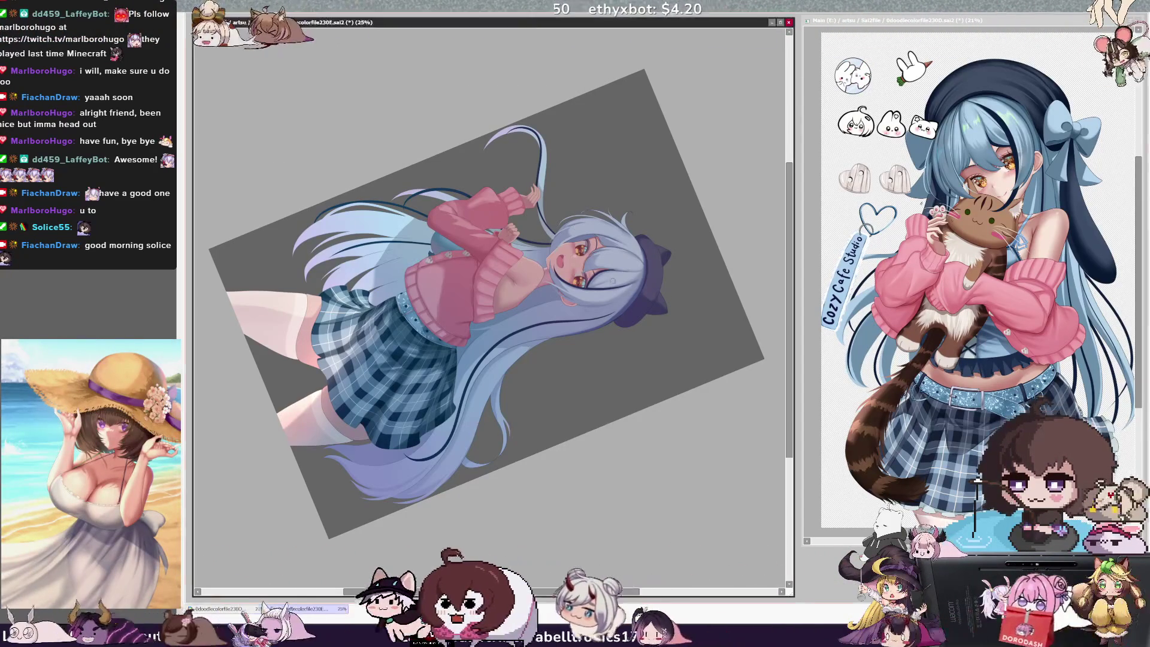
key(Home)
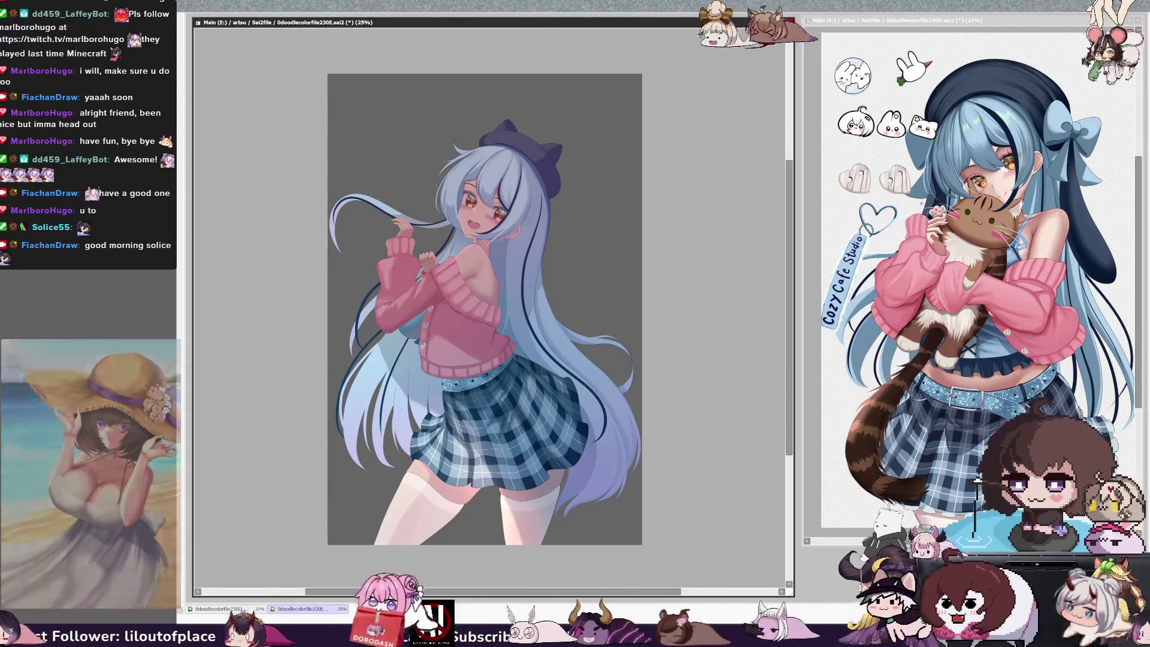
key(ctrl+plus)
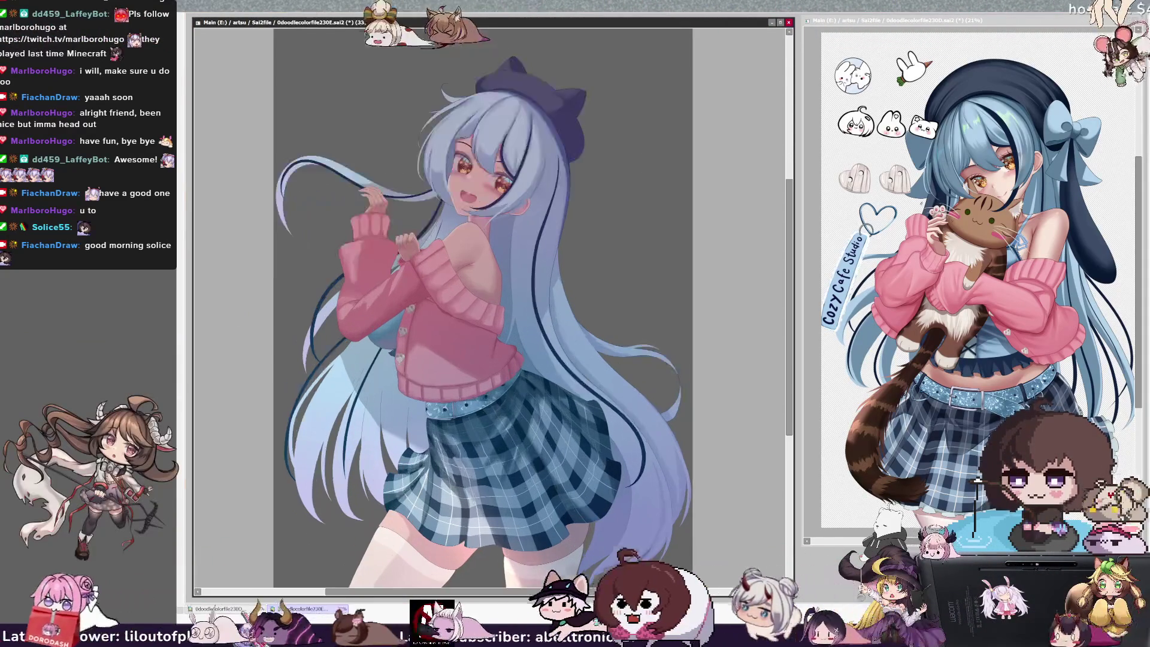
scroll(790, 239, down, 2)
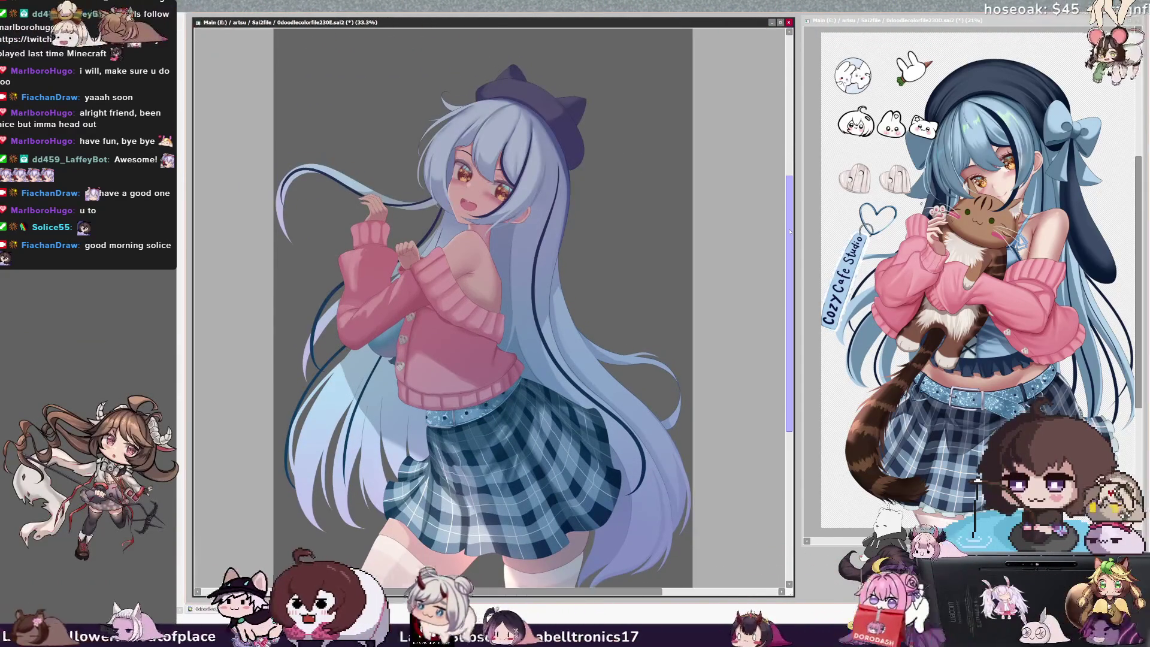
scroll(790, 240, up, 3)
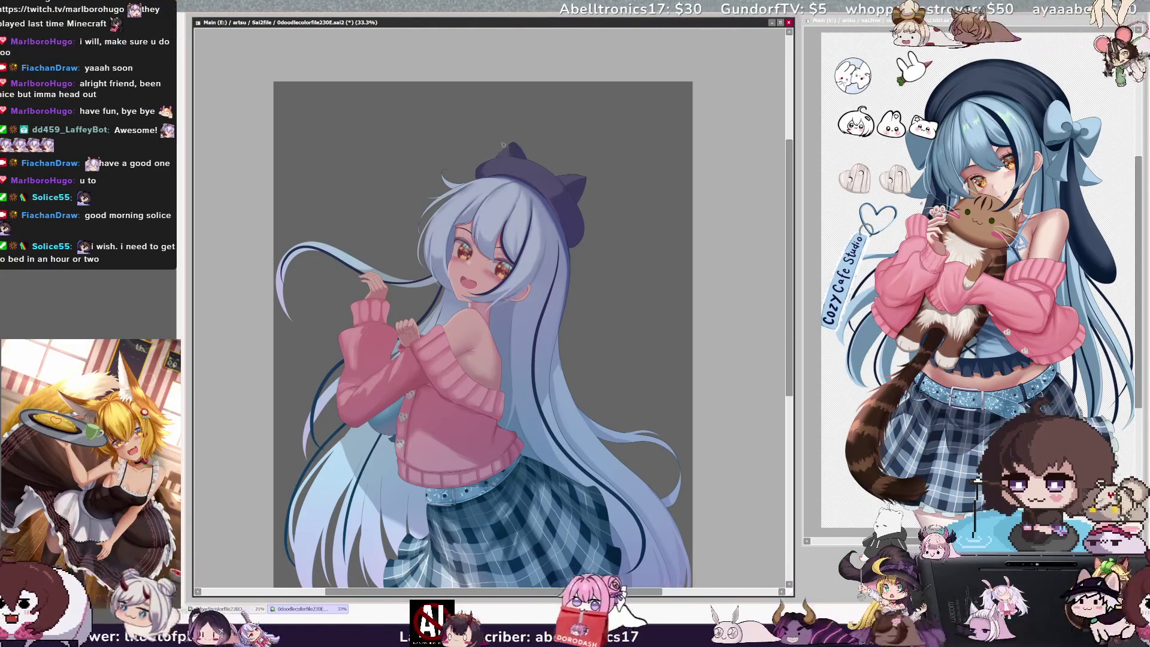
ctrl+shift+click(565, 184)
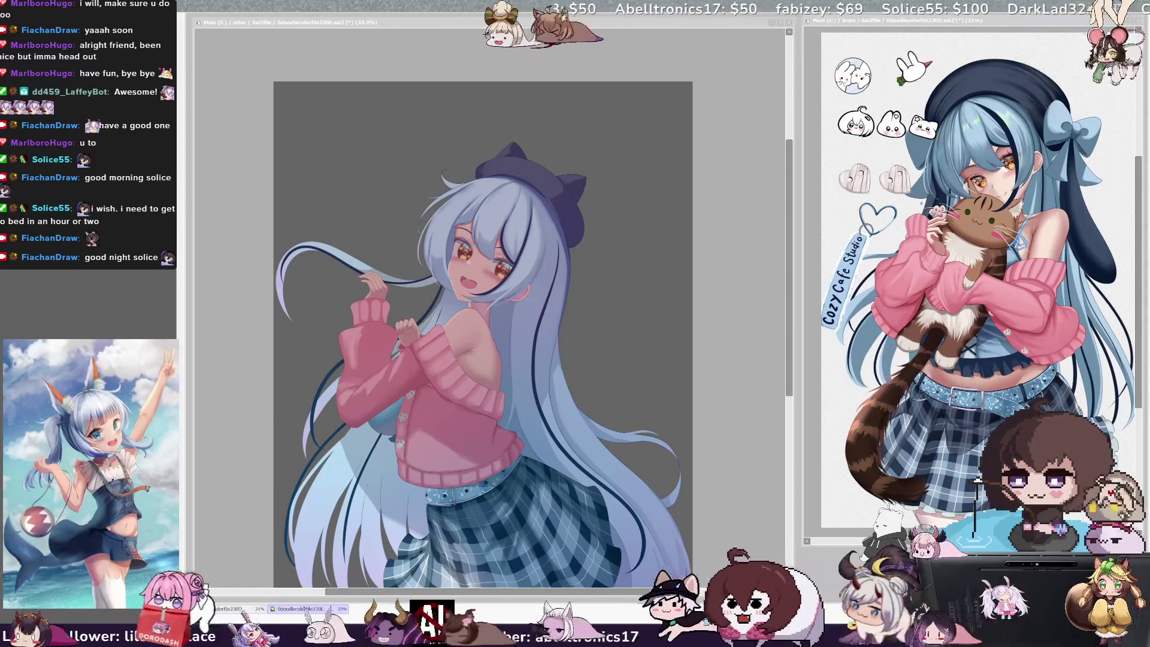
click(692, 330)
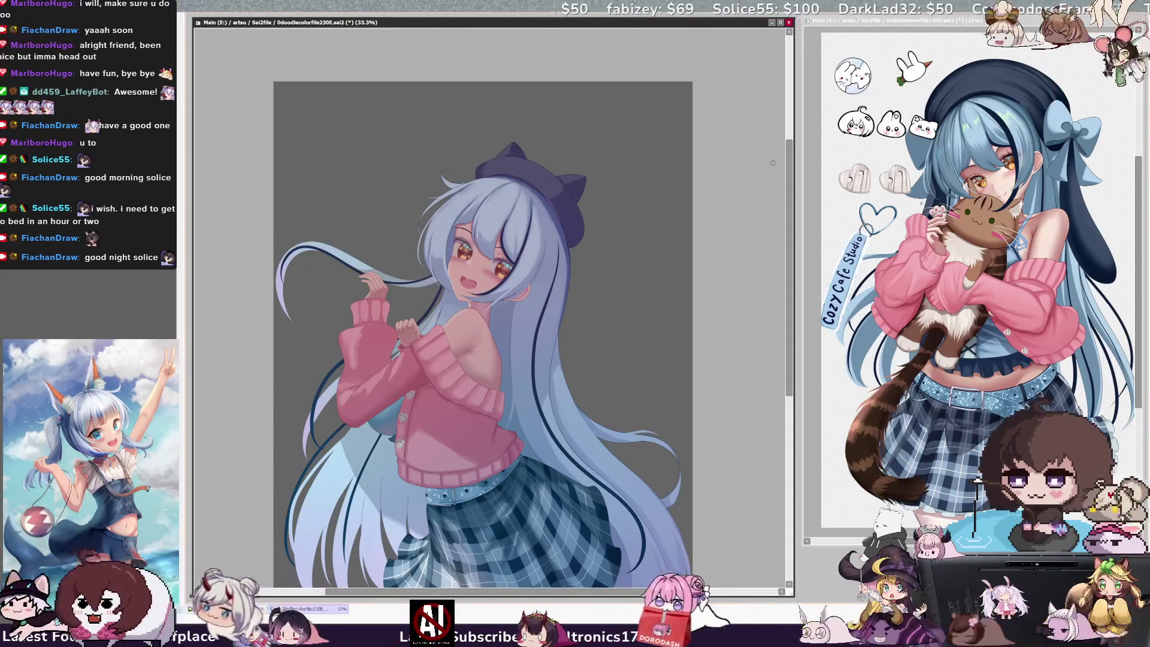
scroll(444, 186, down, 4)
scroll(444, 186, up, 3)
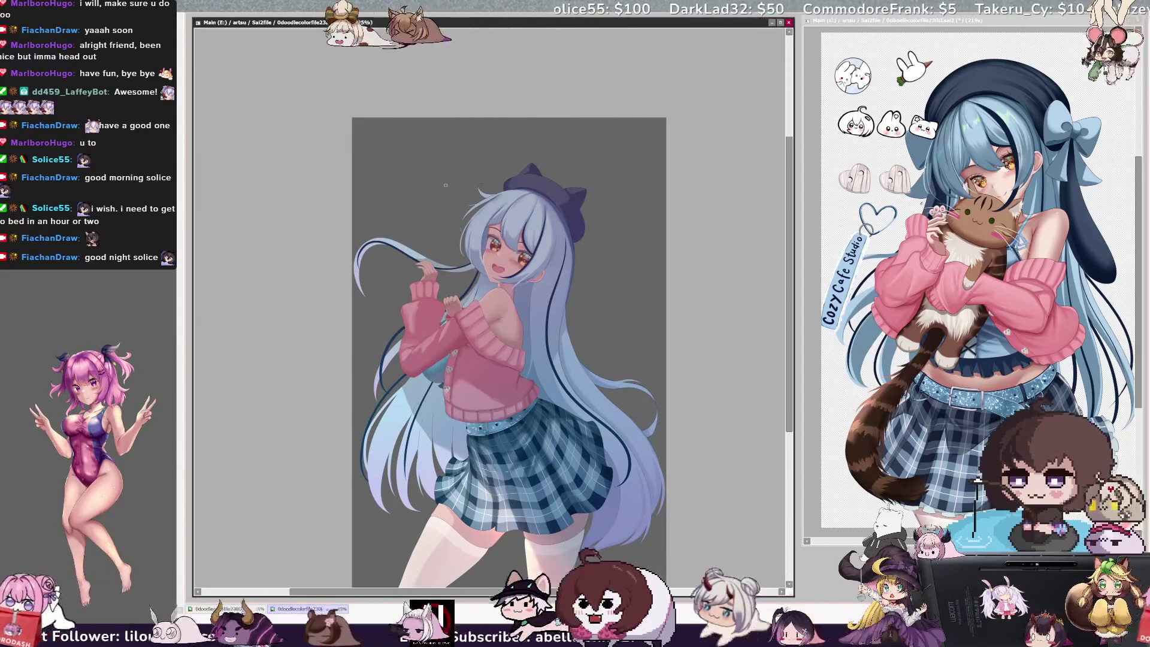
scroll(444, 185, down, 2)
scroll(436, 212, up, 2)
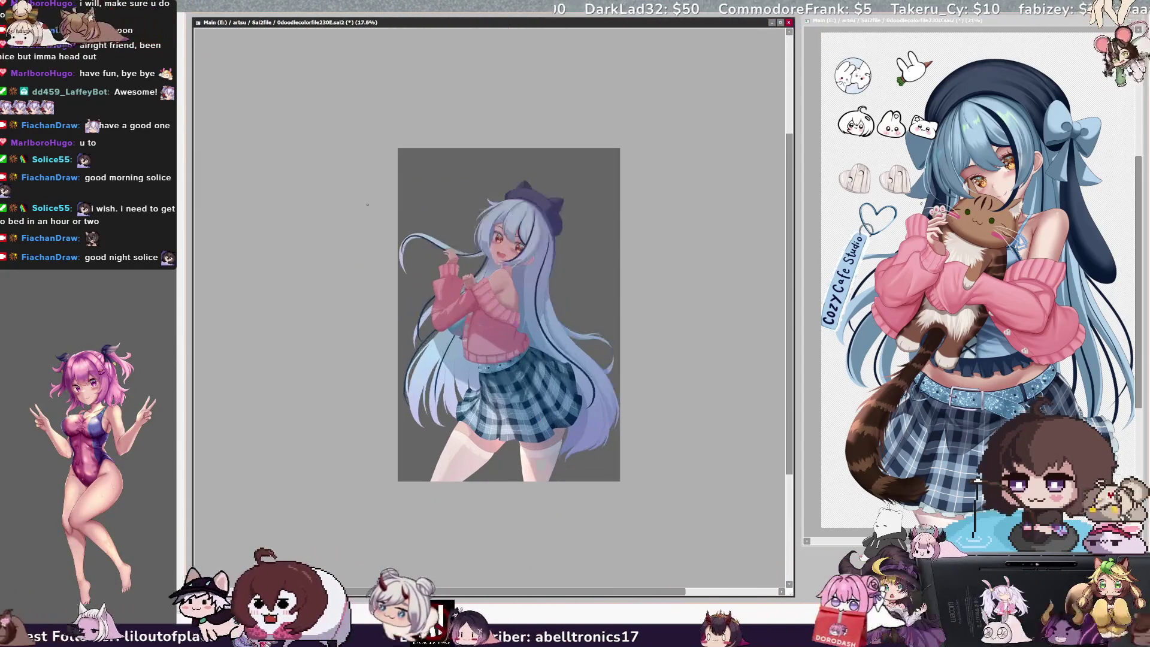
scroll(376, 206, up, 2)
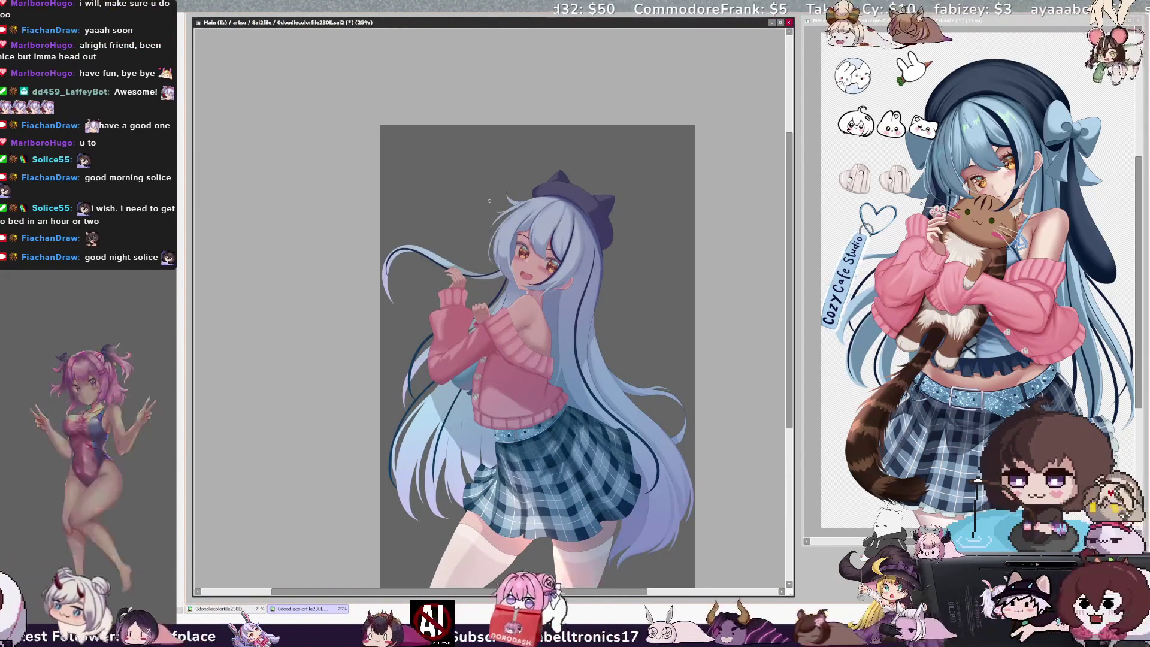
drag(631, 235, 628, 235)
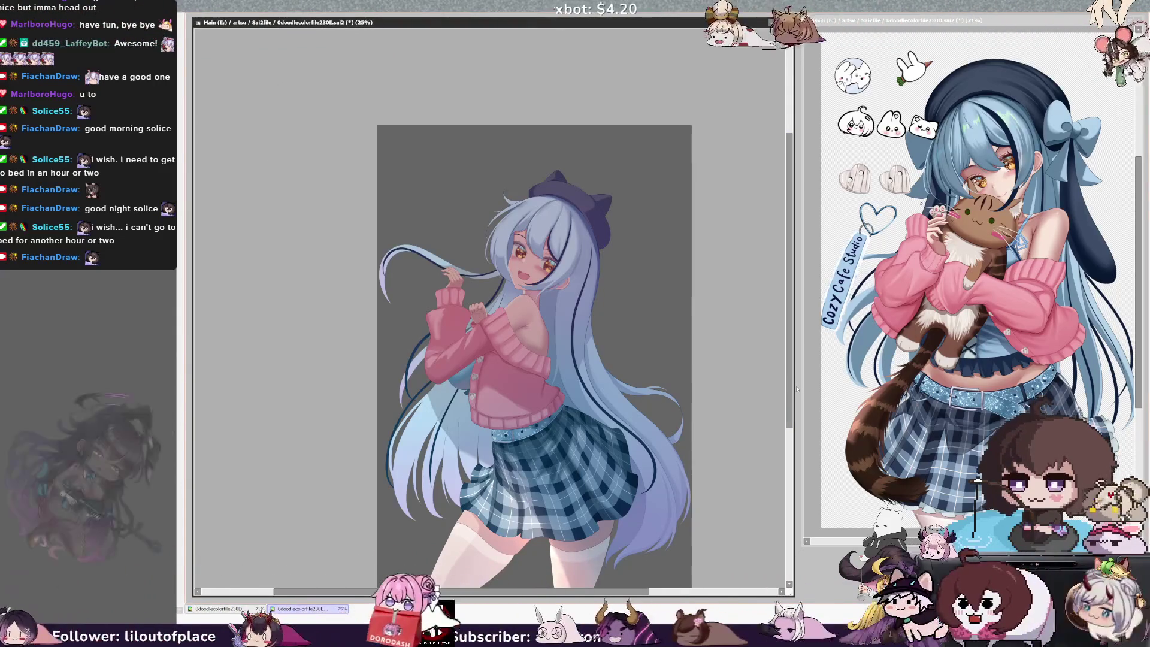
scroll(797, 389, down, 1)
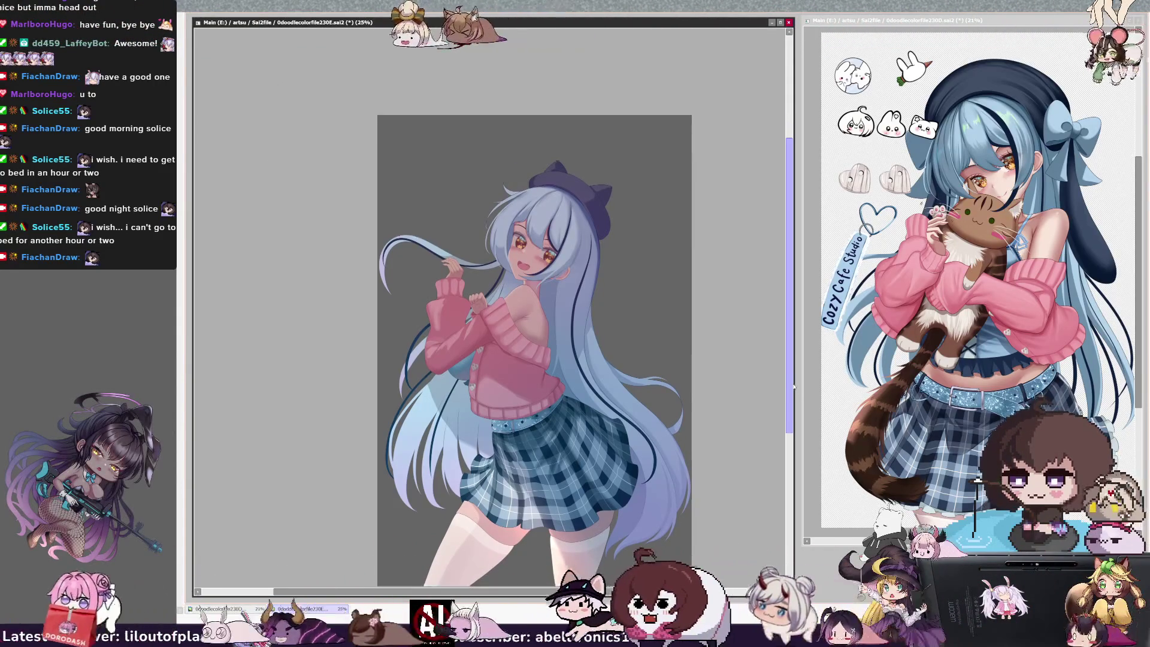
scroll(794, 391, down, 1)
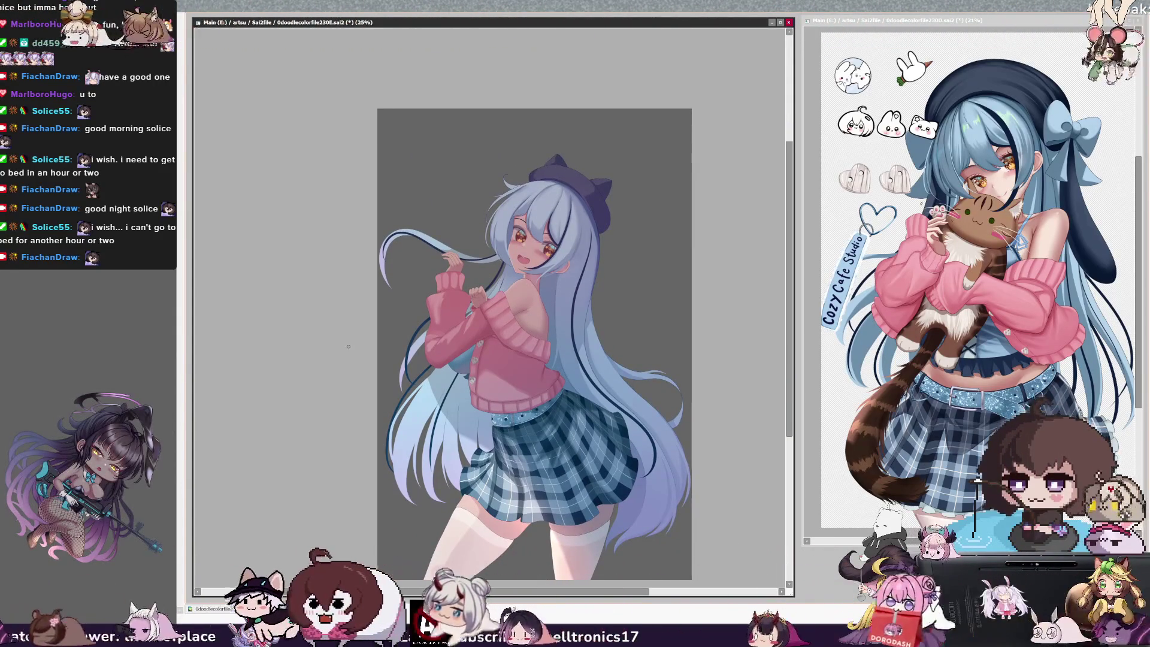
mouse_move(536, 361)
mouse_down()
mouse_move(503, 311)
mouse_move(544, 369)
mouse_up()
key(ctrl+z)
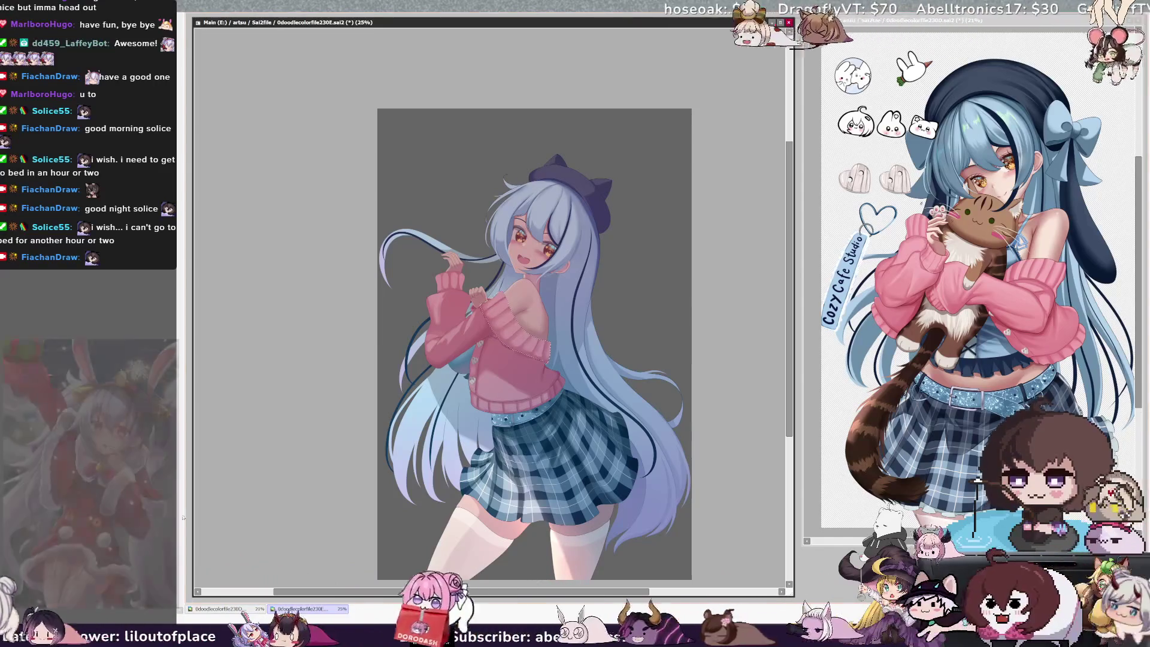
key(ctrl+alt)
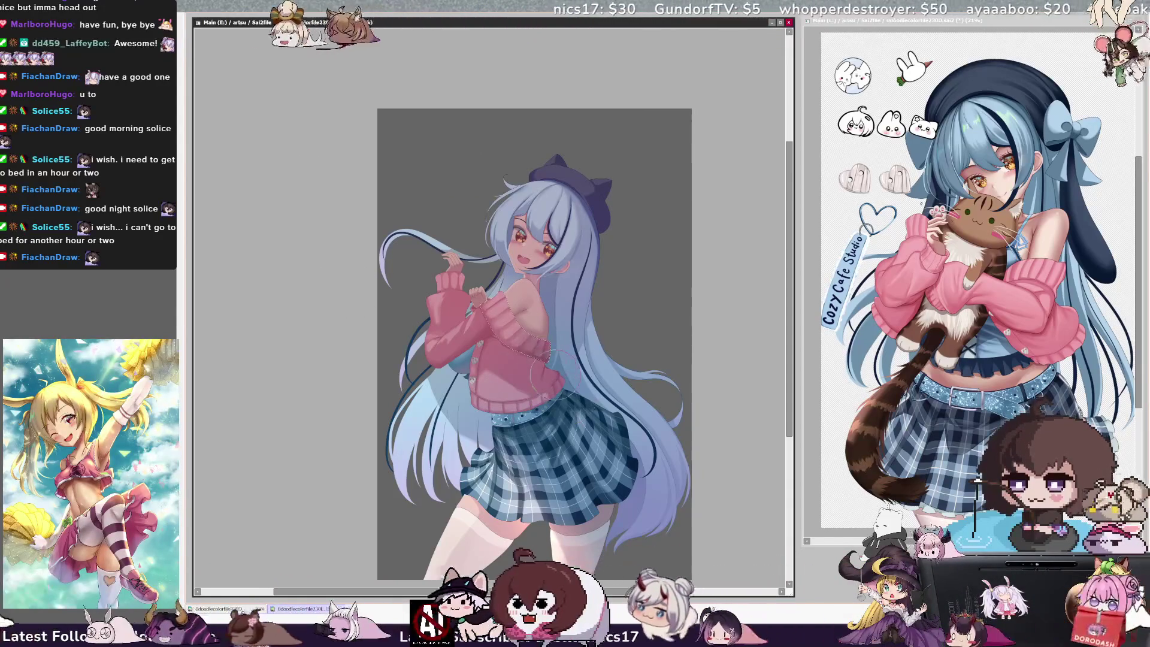
ctrl+click(559, 272)
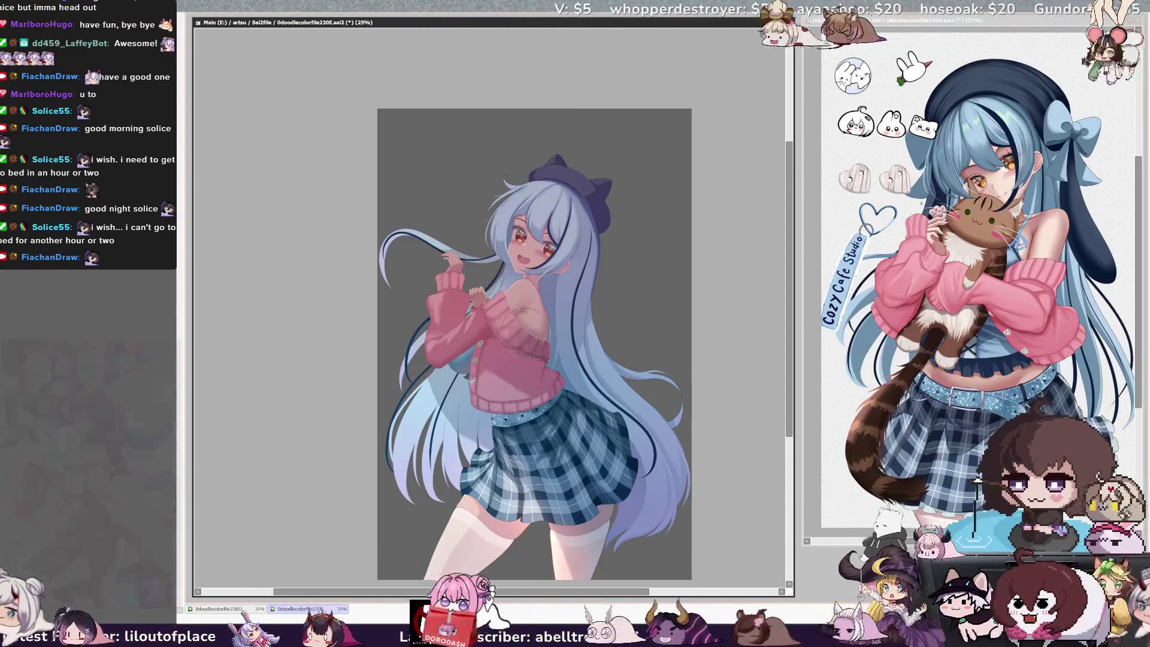
ctrl+click(548, 278)
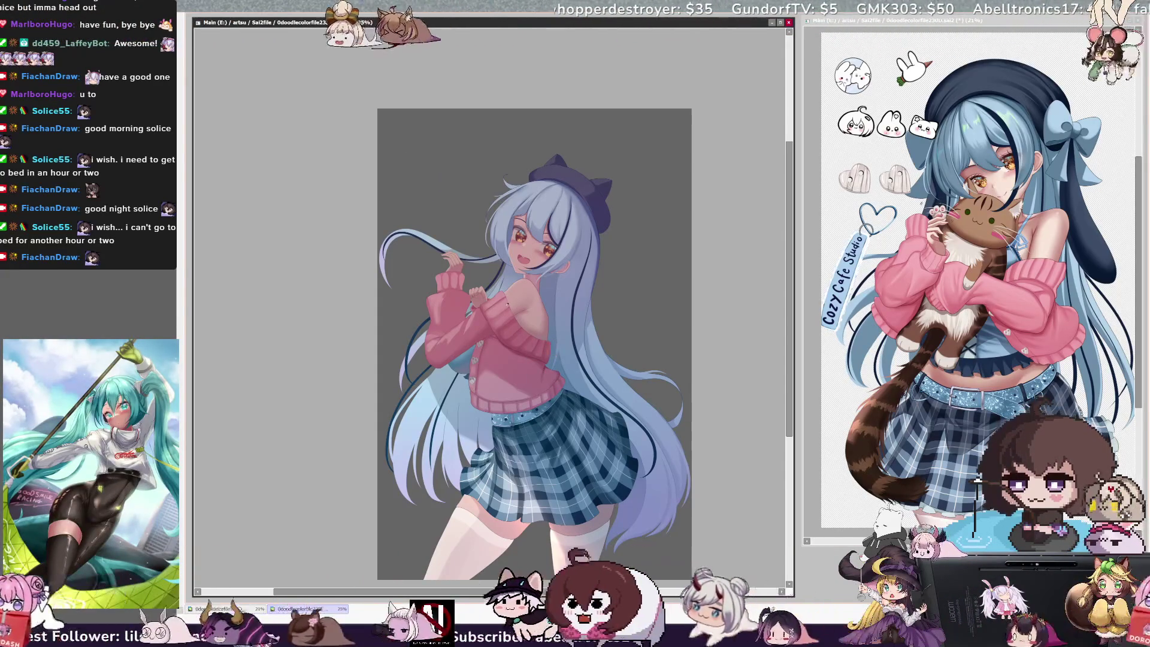
key(bracketleft)
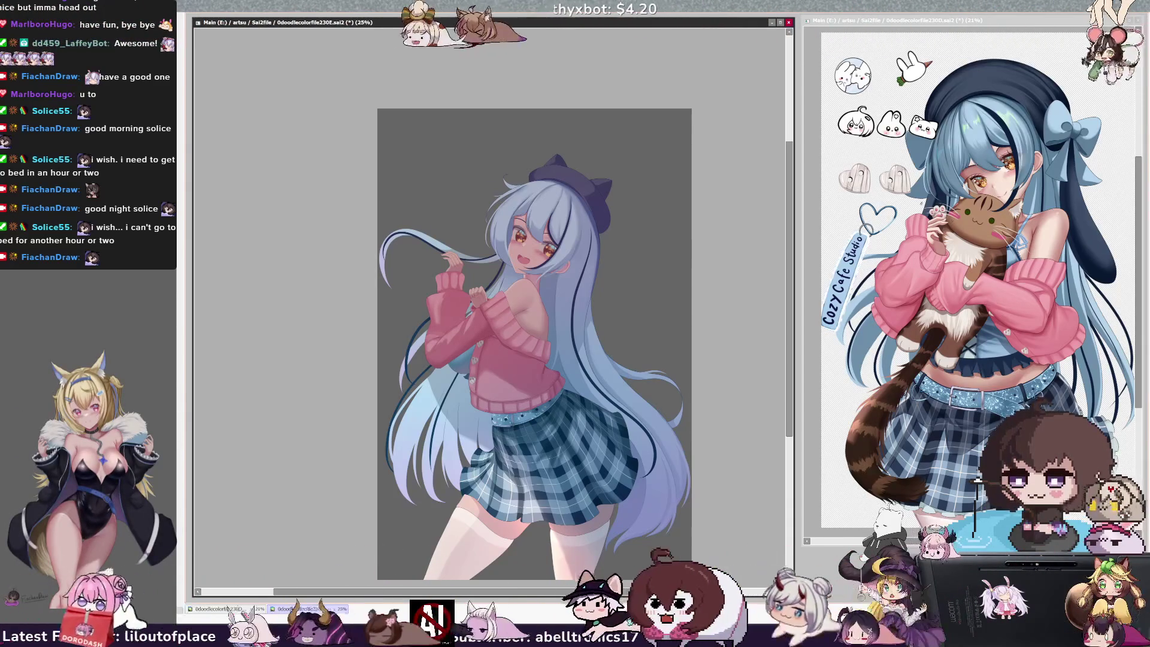
key(ctrl+s)
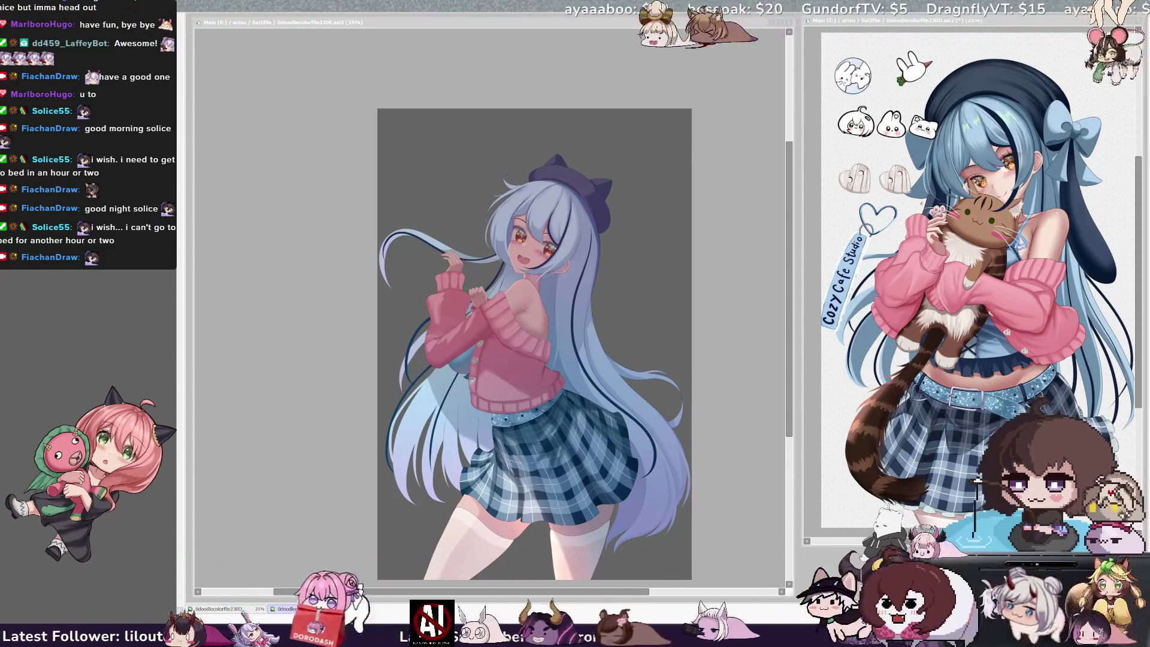
- Activate the main canvas window and mirror the view horizontally
key(alt+Tab)
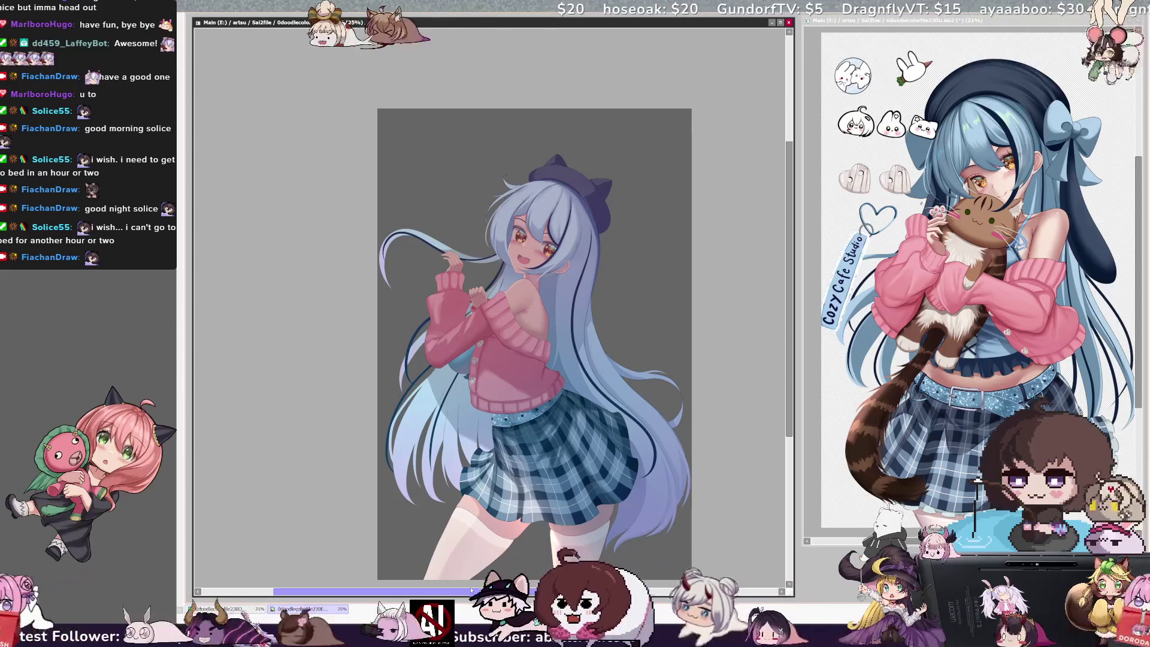
key(h)
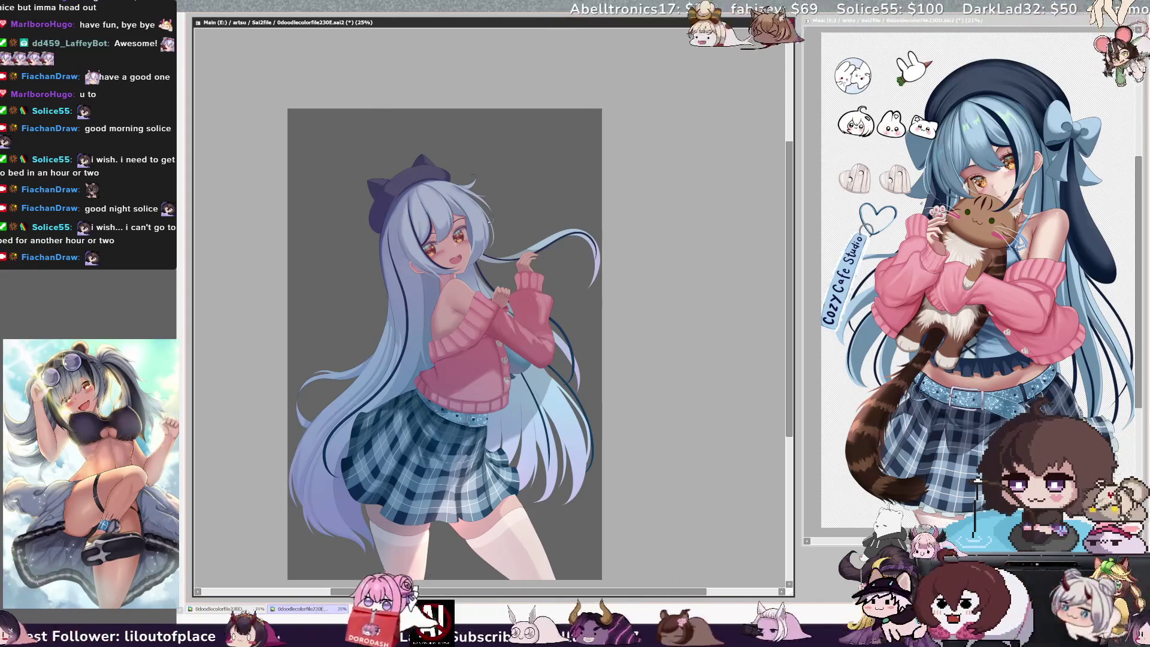
- Un-mirror the canvas view and bring up the brush size adjustment
key(h)
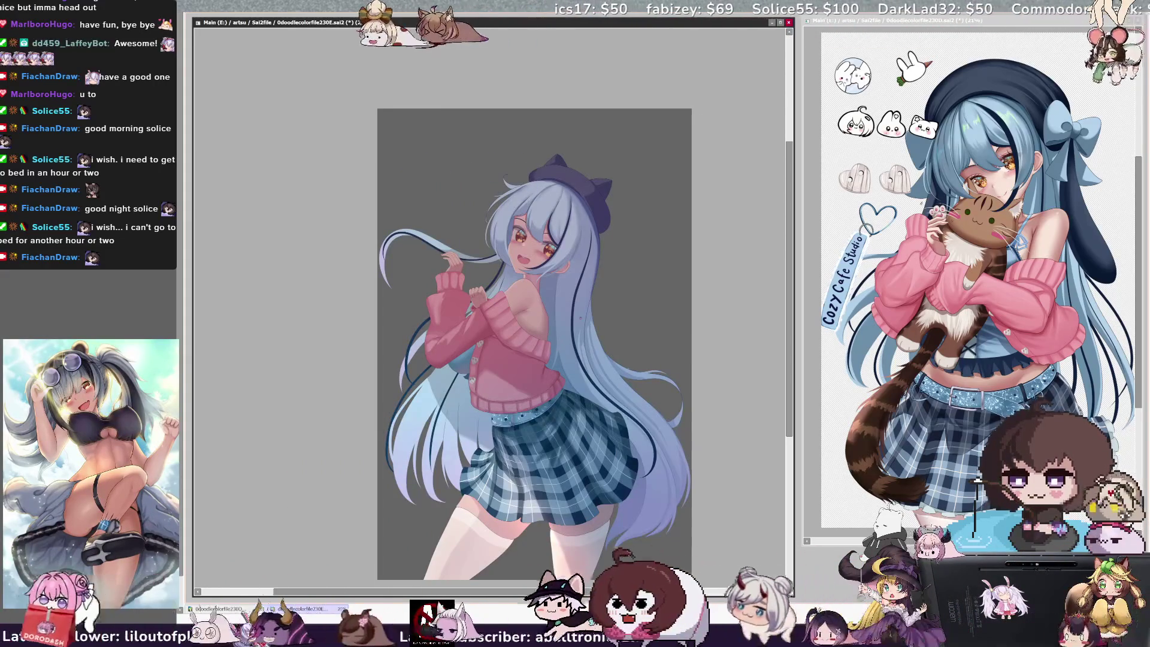
key(bracketright)
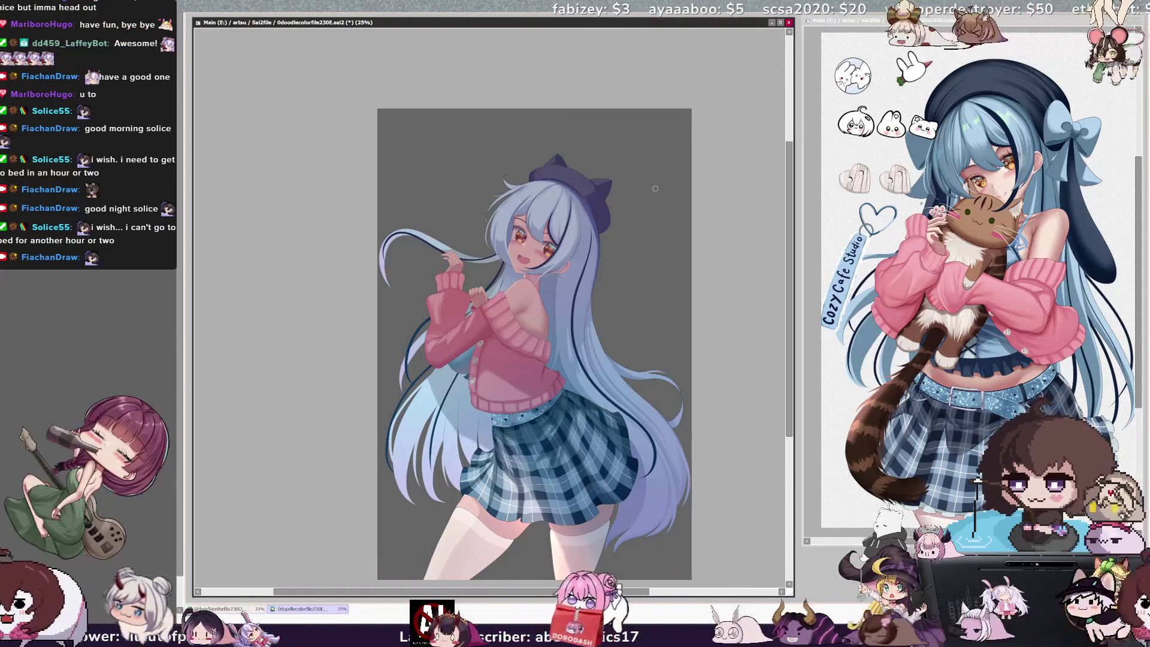
scroll(791, 247, down, 1)
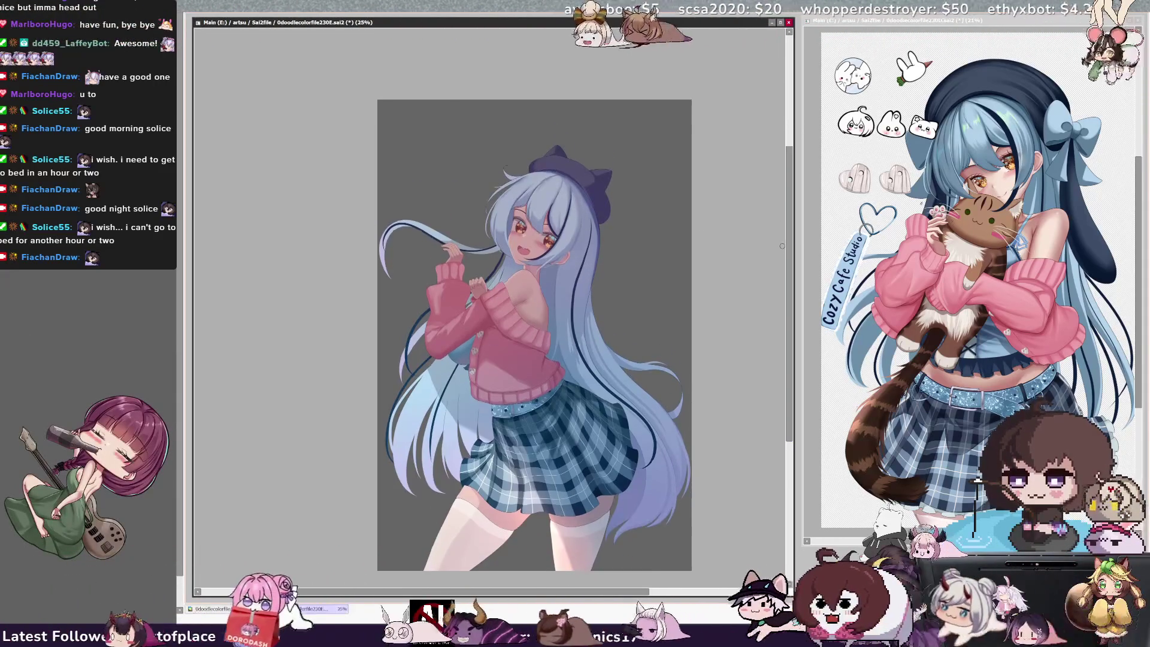
key(bracketright)
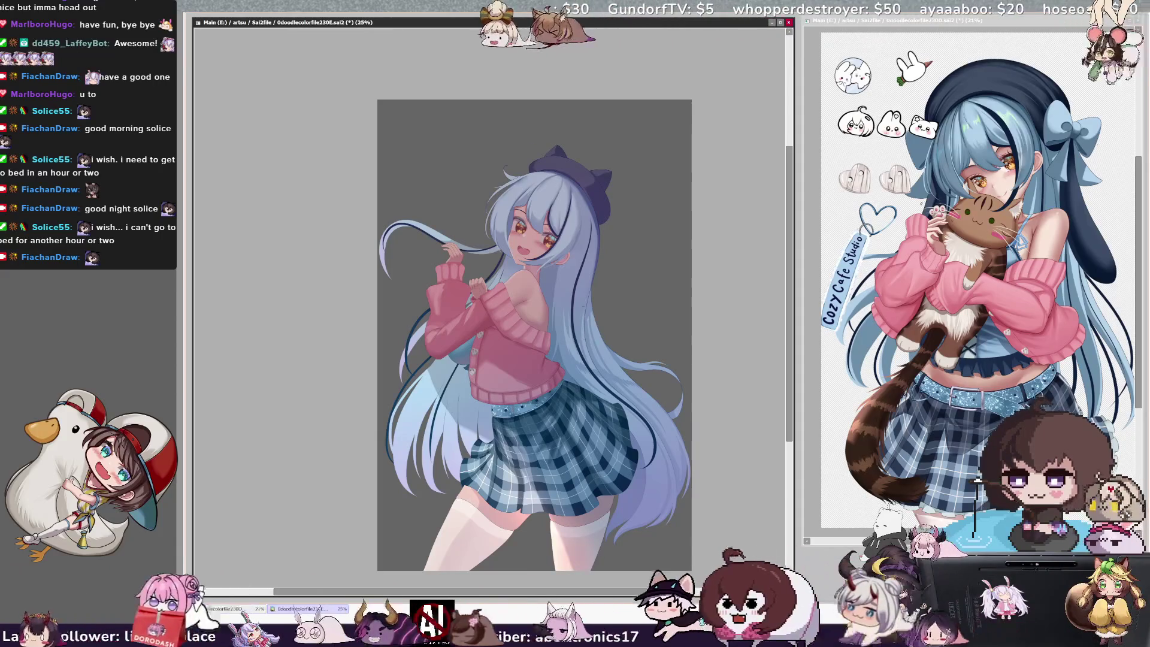
ctrl+shift+click(592, 295)
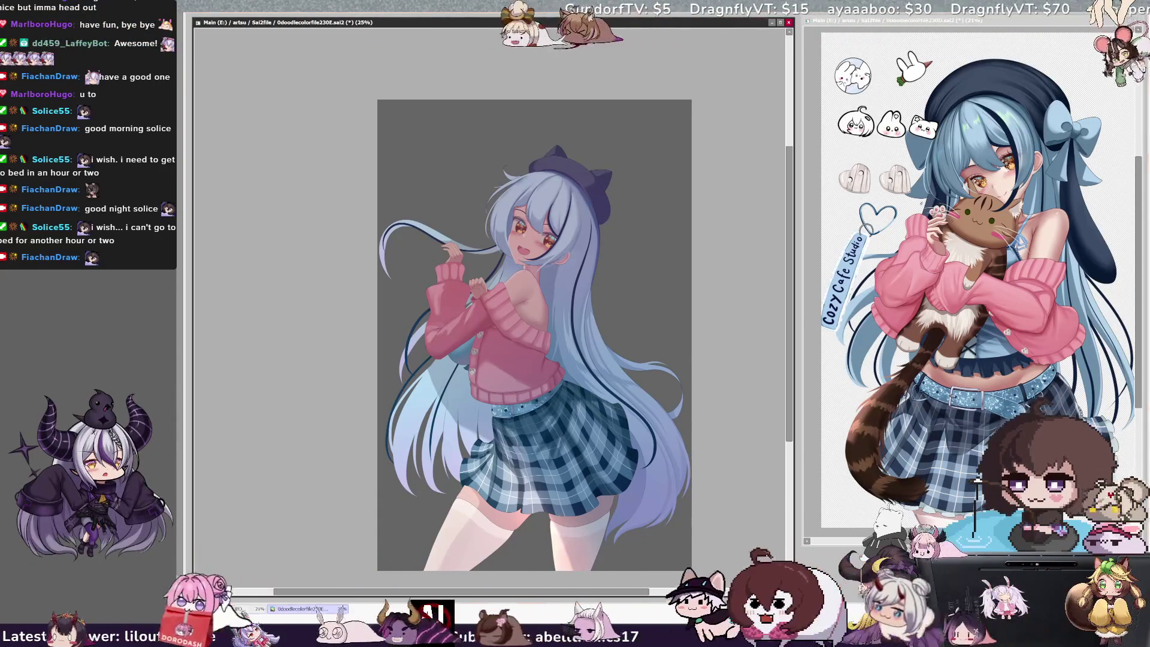
- Identify the layer at the clicked spot (Layer73) and reduce the brush size to 41
ctrl+shift+click(478, 350)
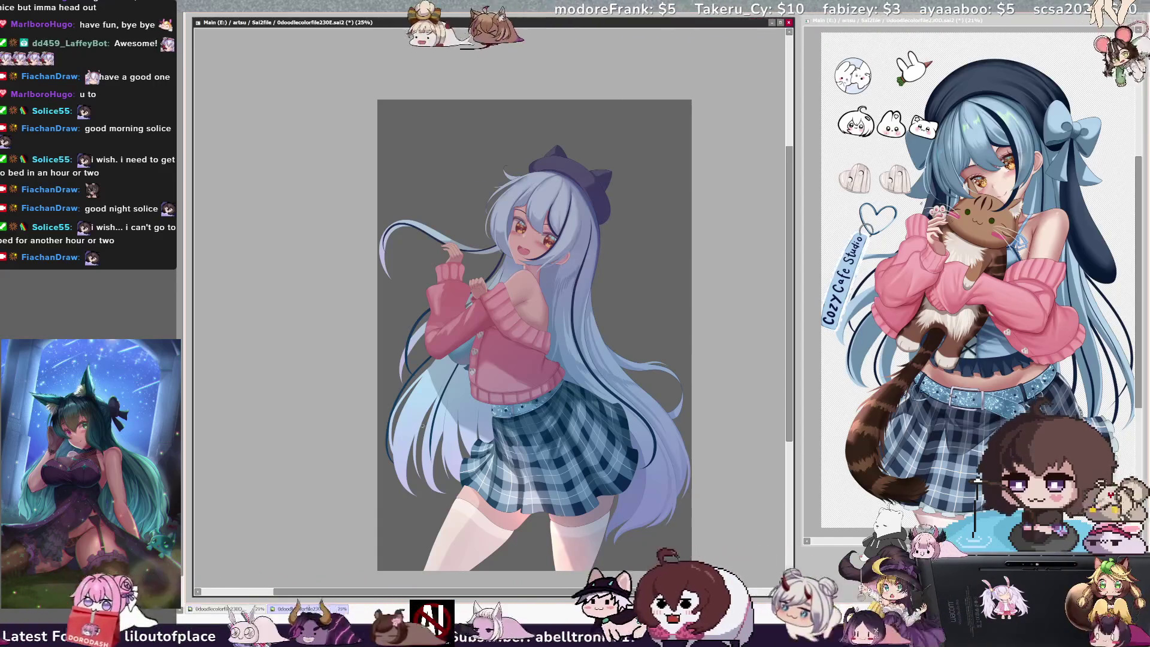
key(ctrl+alt)
drag(554, 268, 545, 271)
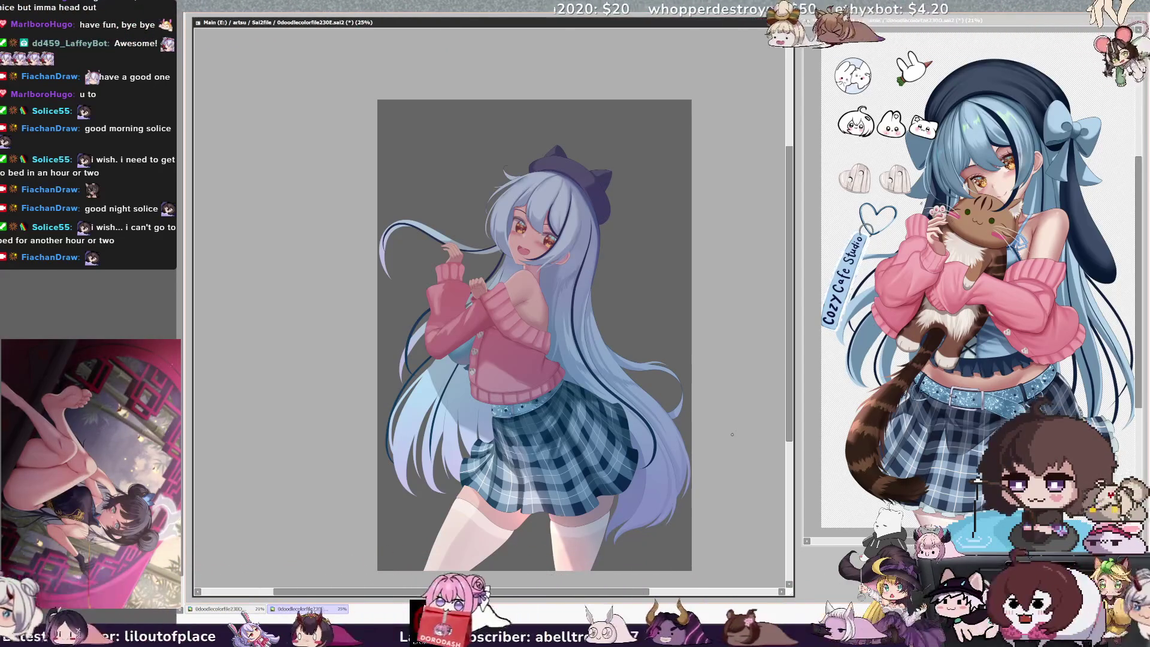
scroll(791, 385, down, 1)
- Zoom the canvas from 25% to 30.7% to examine the girl's face and beret
scroll(791, 385, up, 1)
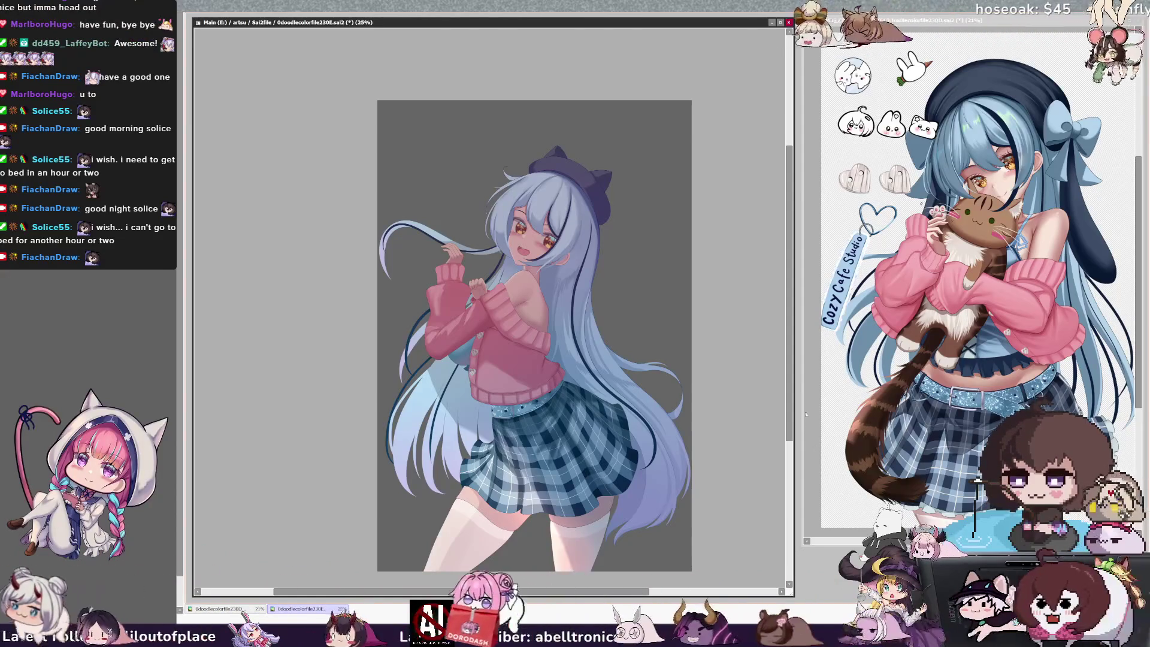
scroll(791, 425, down, 1)
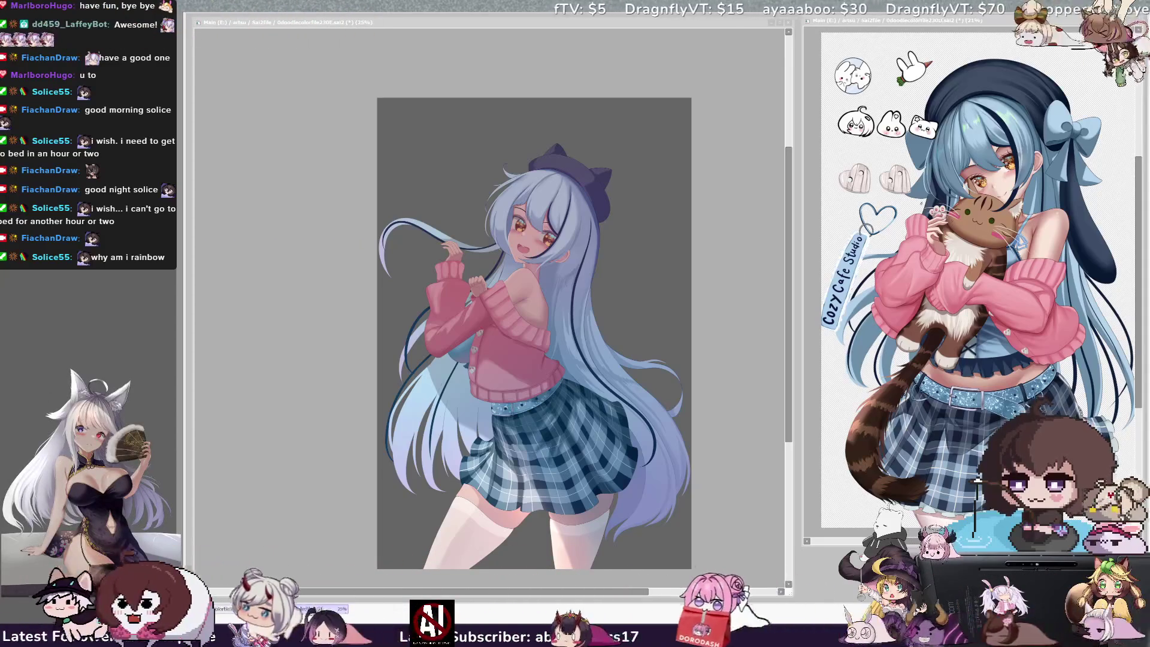
scroll(533, 332, up, 2)
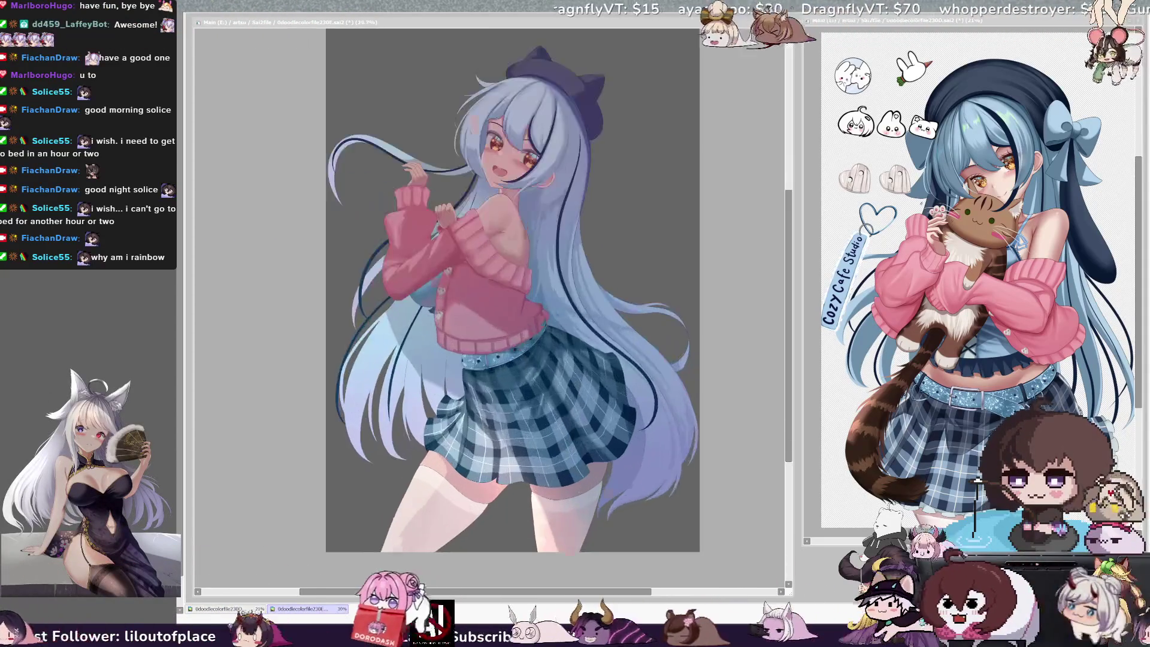
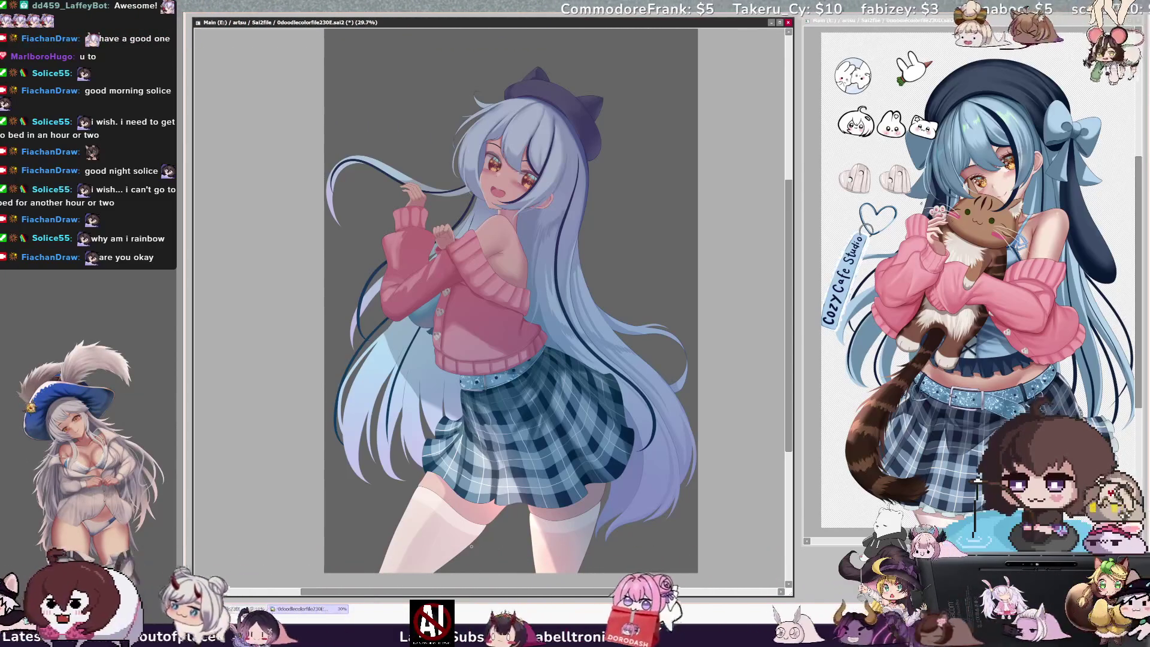
- Mirror-check the artwork, then focus the main canvas and zoom around the 'Dinner' note area
key(h)
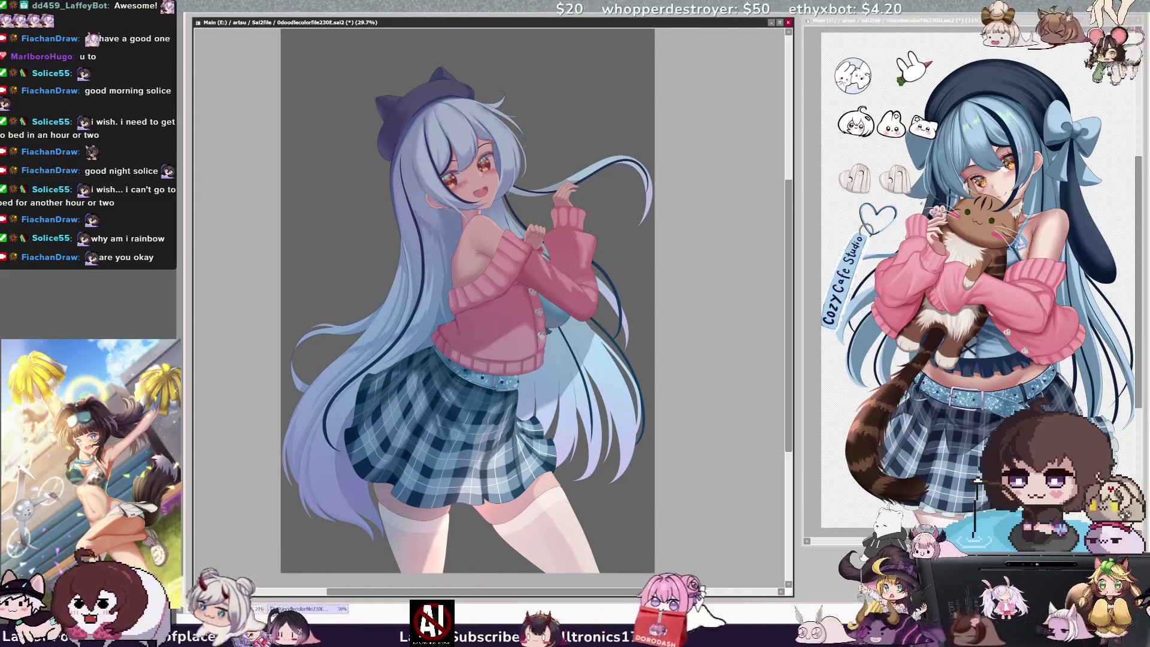
key(h)
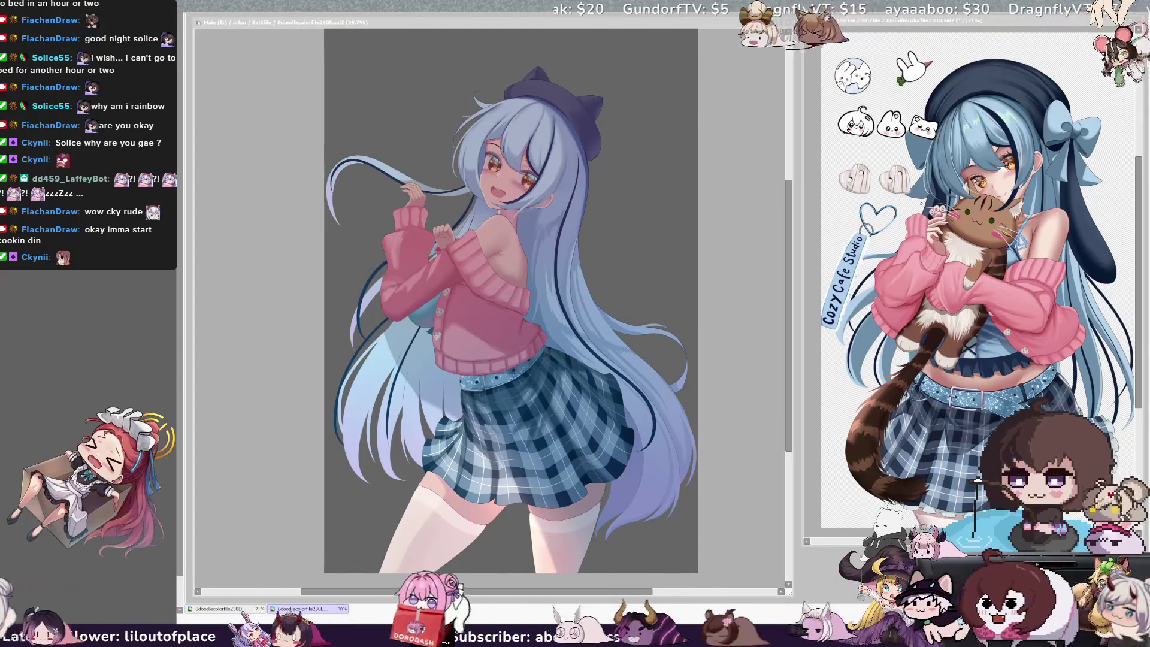
key(ctrl+Tab)
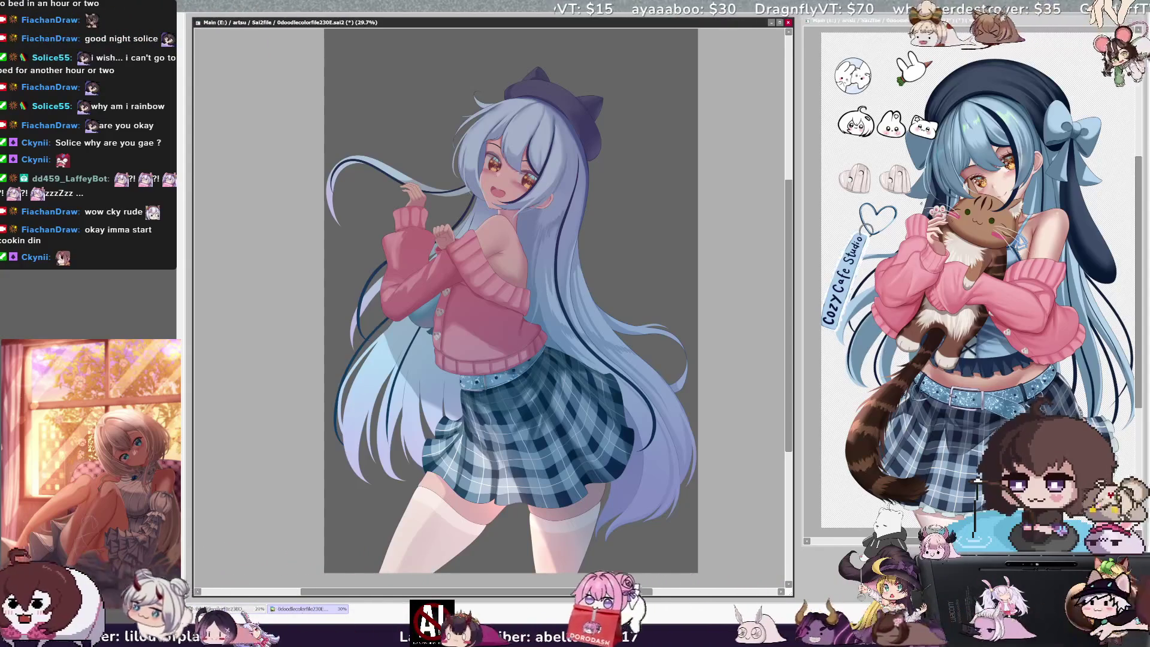
scroll(510, 299, up, 2)
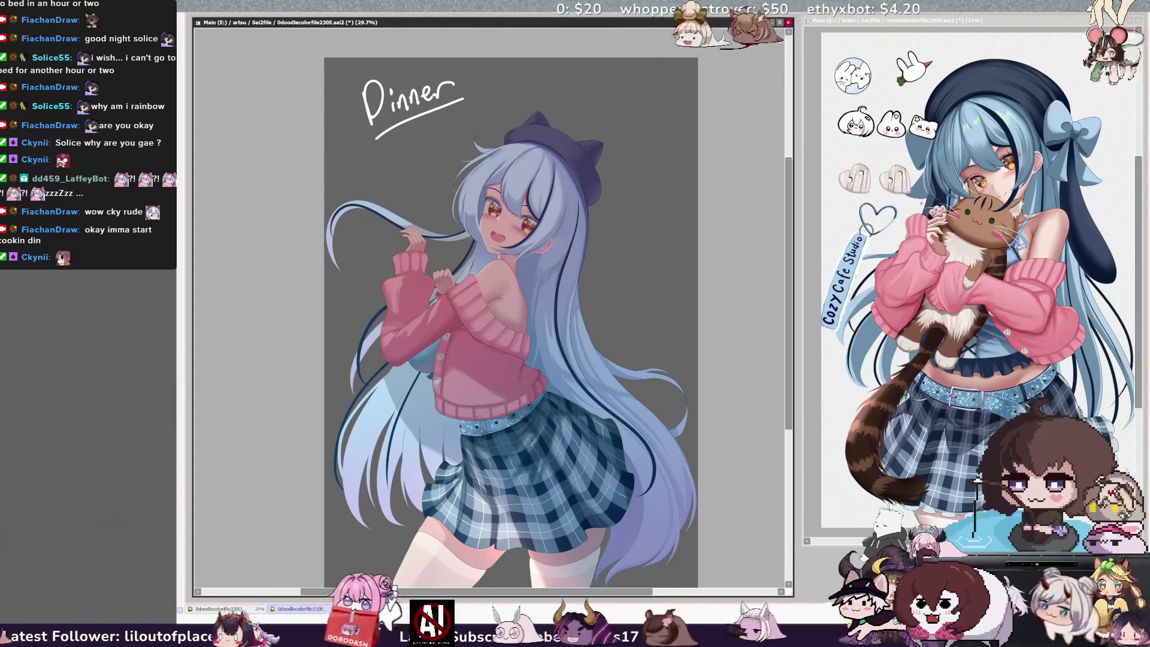
click(973, 36)
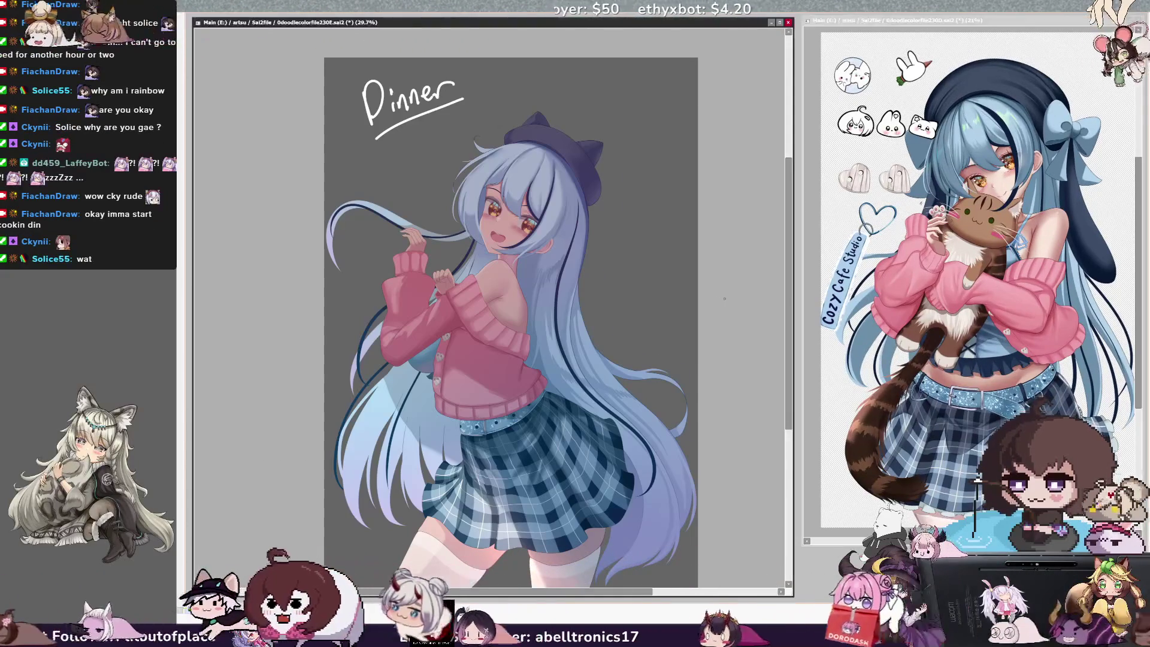
scroll(651, 308, down, 4)
scroll(759, 291, up, 1)
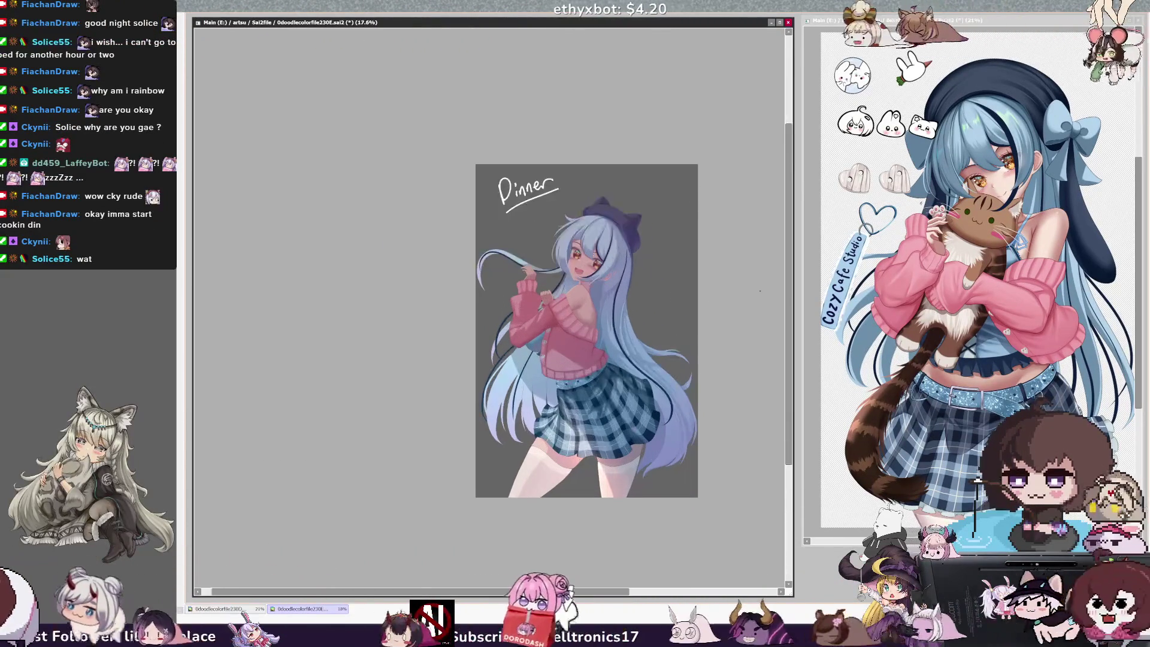
scroll(606, 583, right, 2)
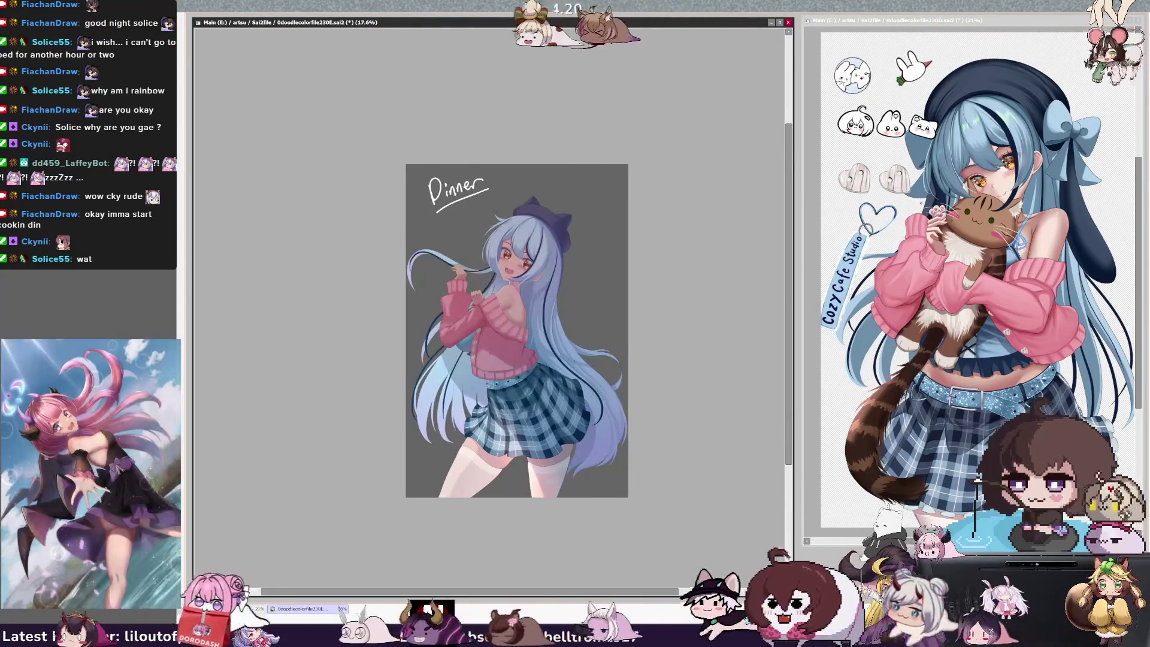
scroll(606, 582, up, 1)
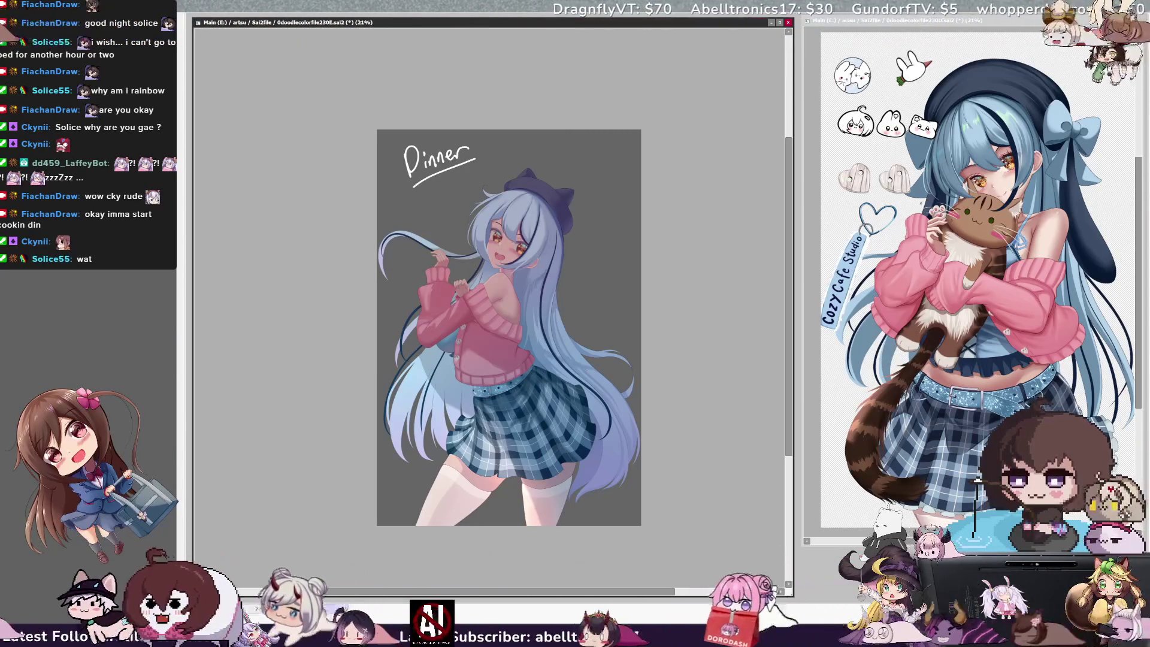
key(bracketright)
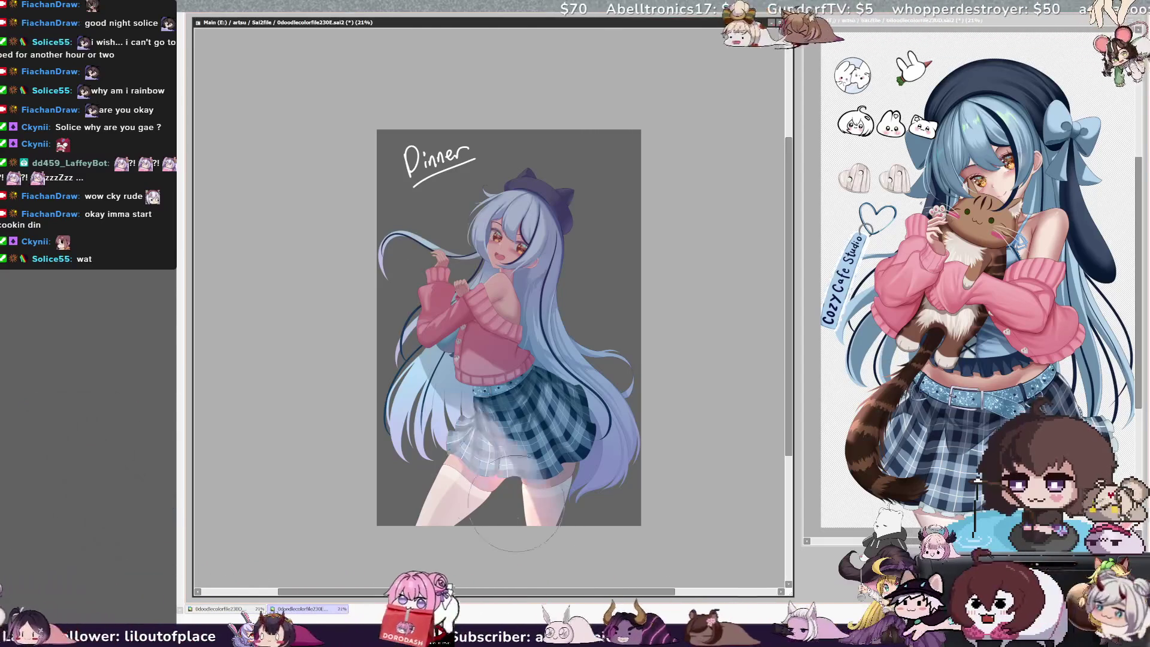
key(ctrl+z)
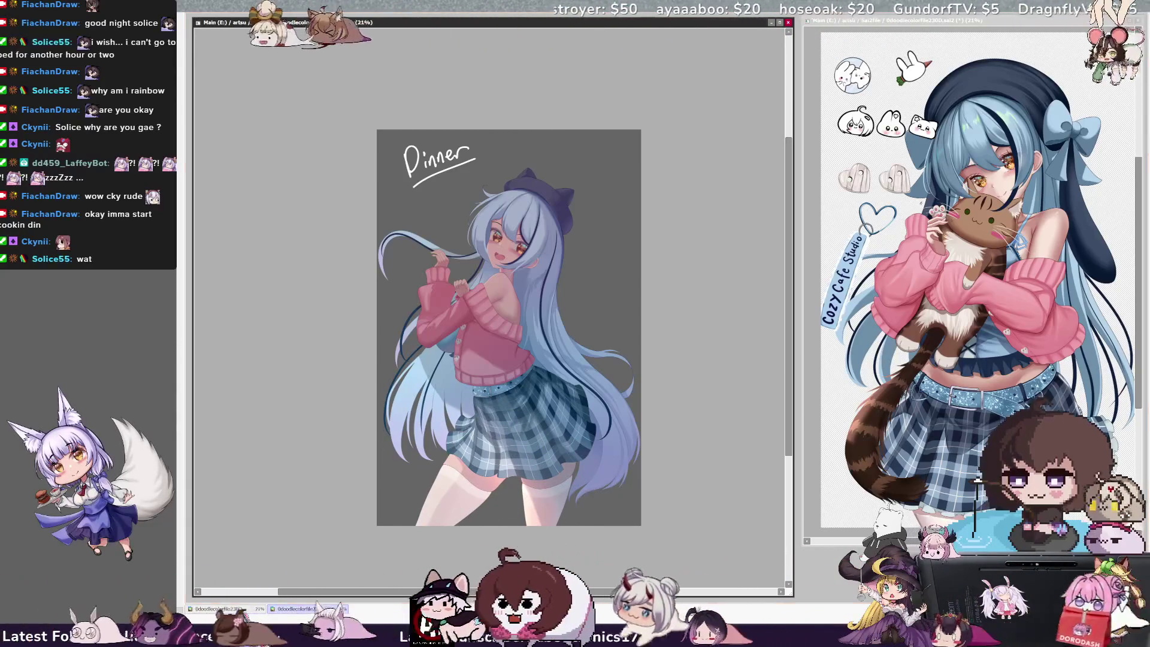
drag(575, 443, 610, 518)
key(ctrl+z)
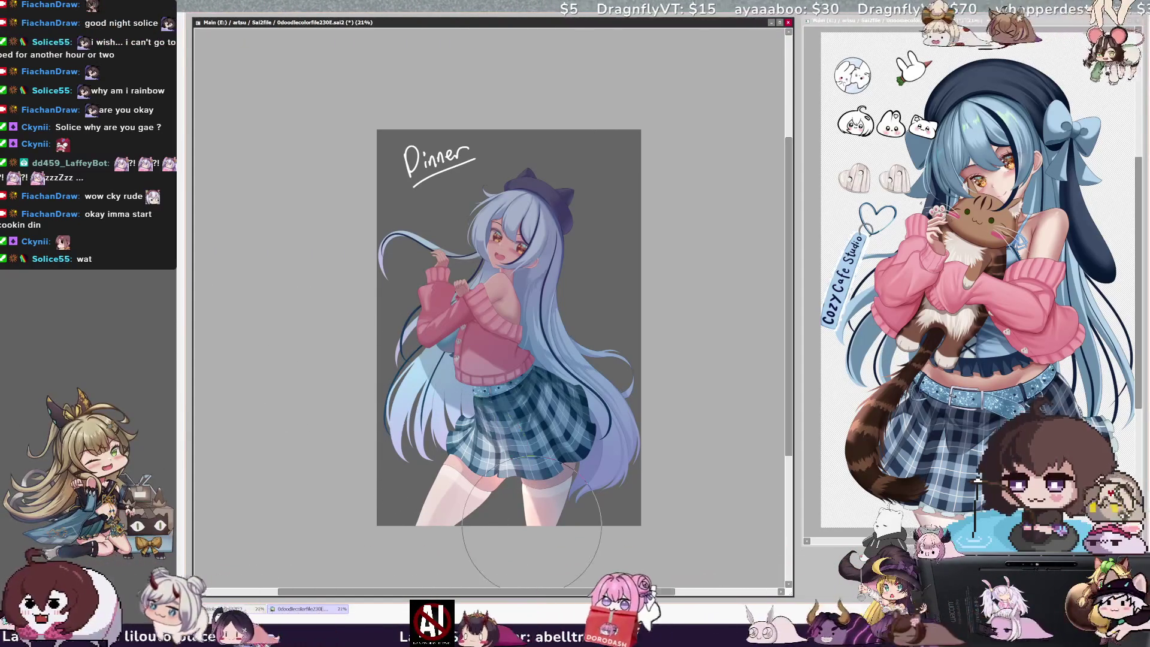
ctrl+shift+click(517, 455)
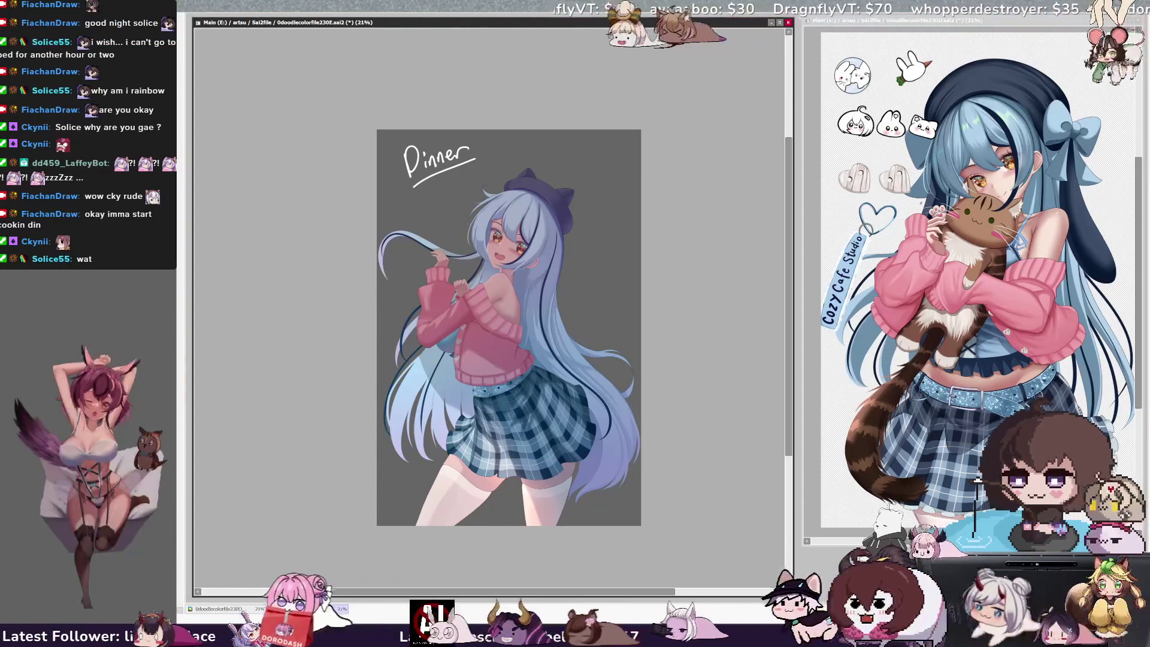
key(h)
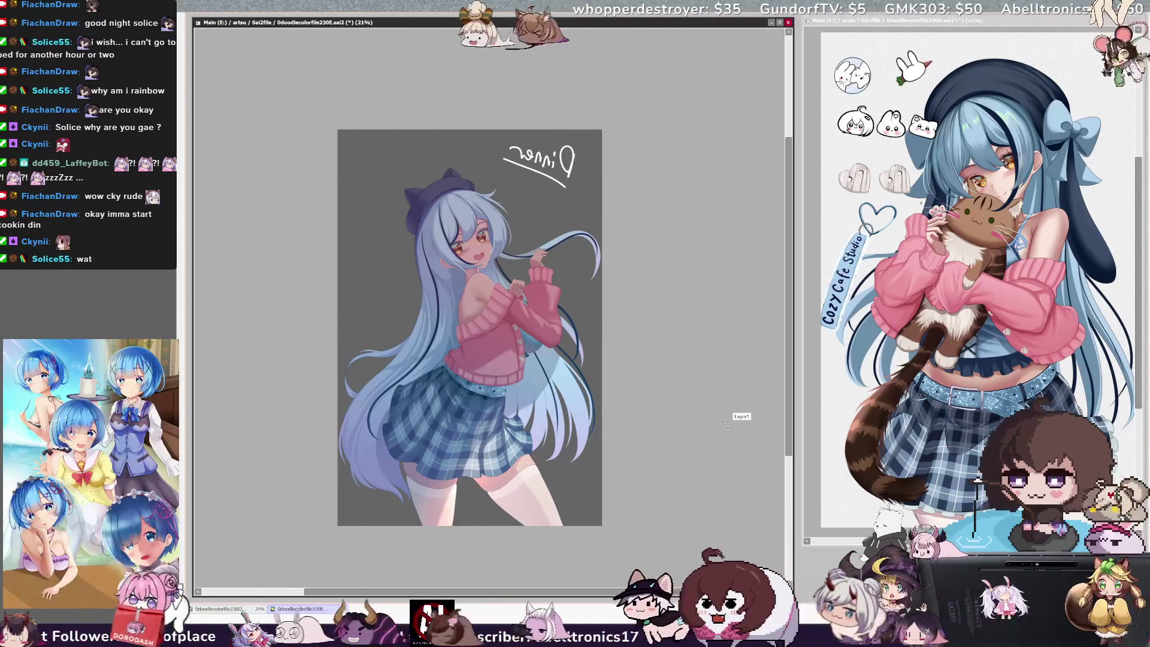
key(h)
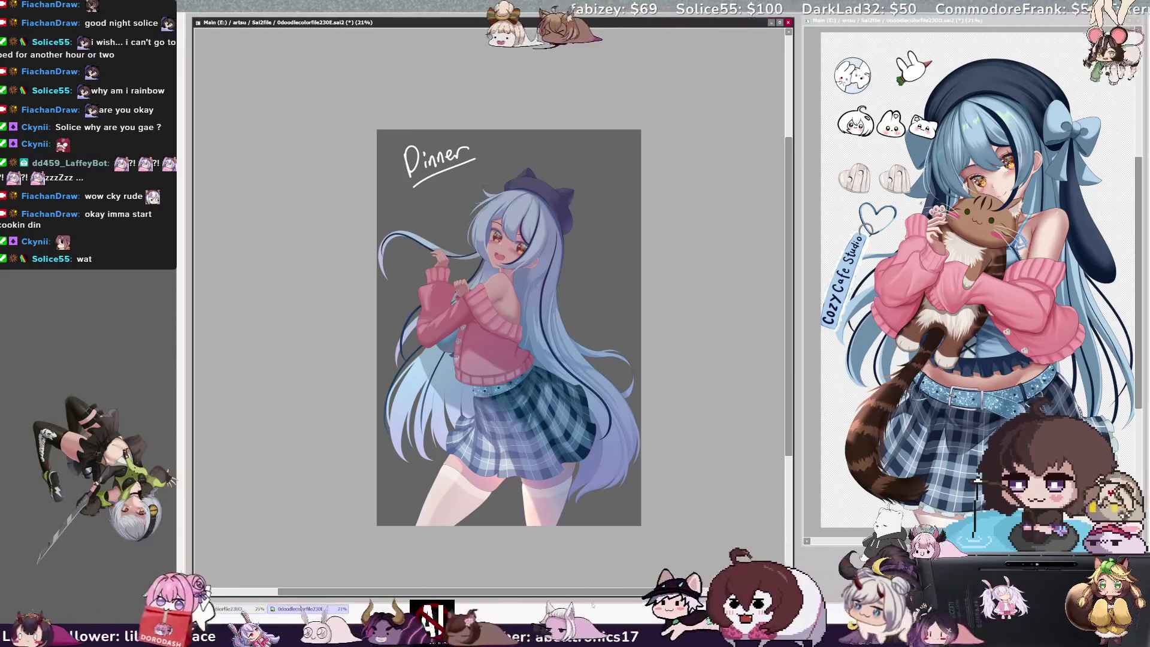
scroll(545, 526, up, 1)
scroll(545, 526, up, 1)
scroll(545, 526, down, 1)
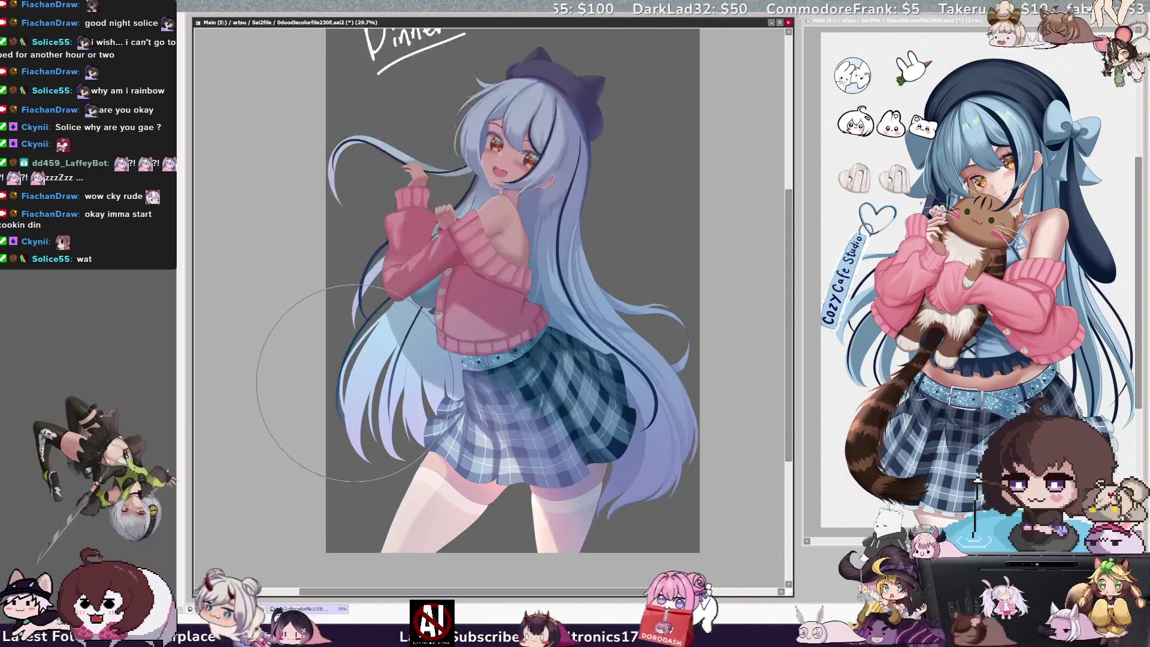
drag(383, 394, 387, 419)
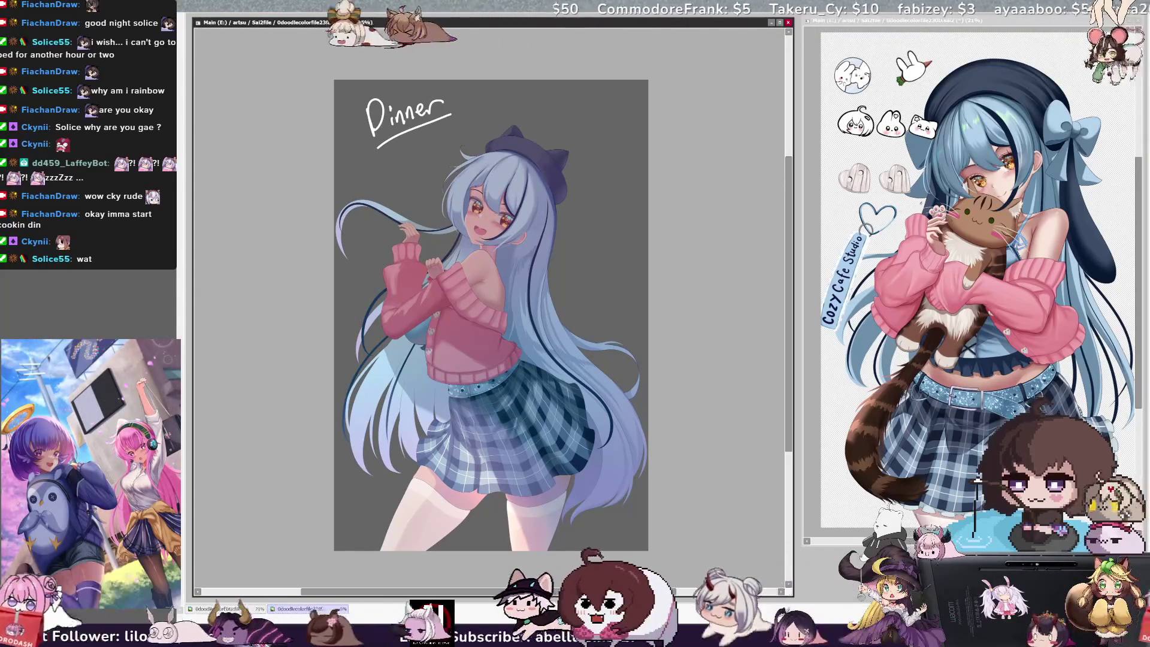
key(ctrl+z)
key(ctrl+z)
key(ctrl+y)
key(ctrl+z)
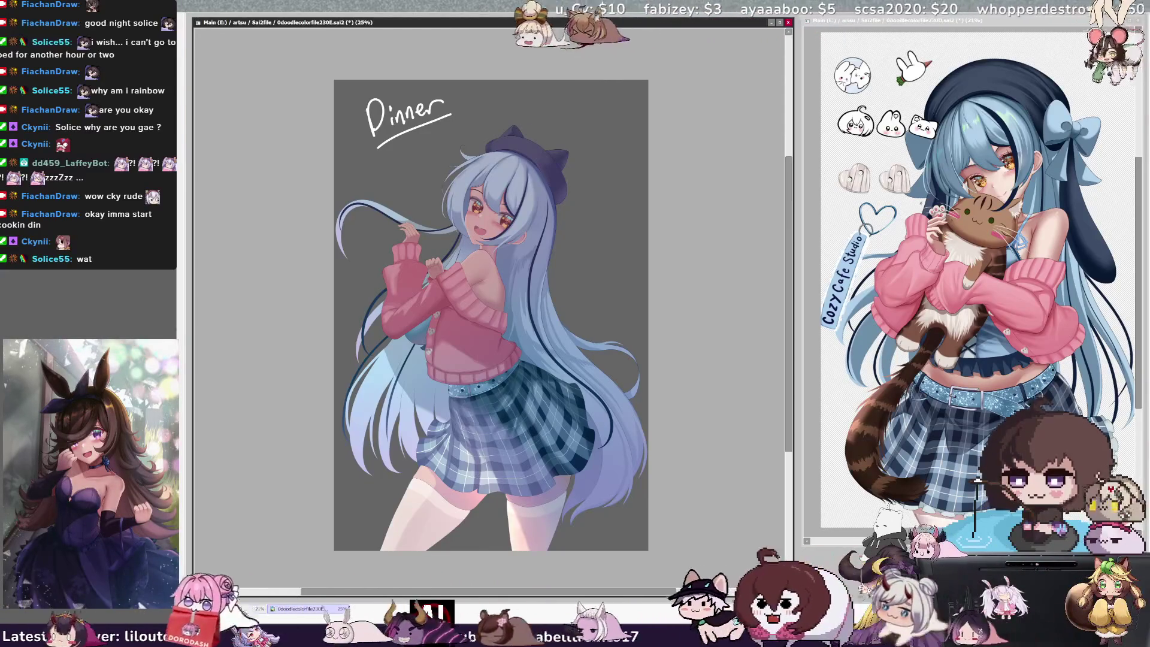
key(h)
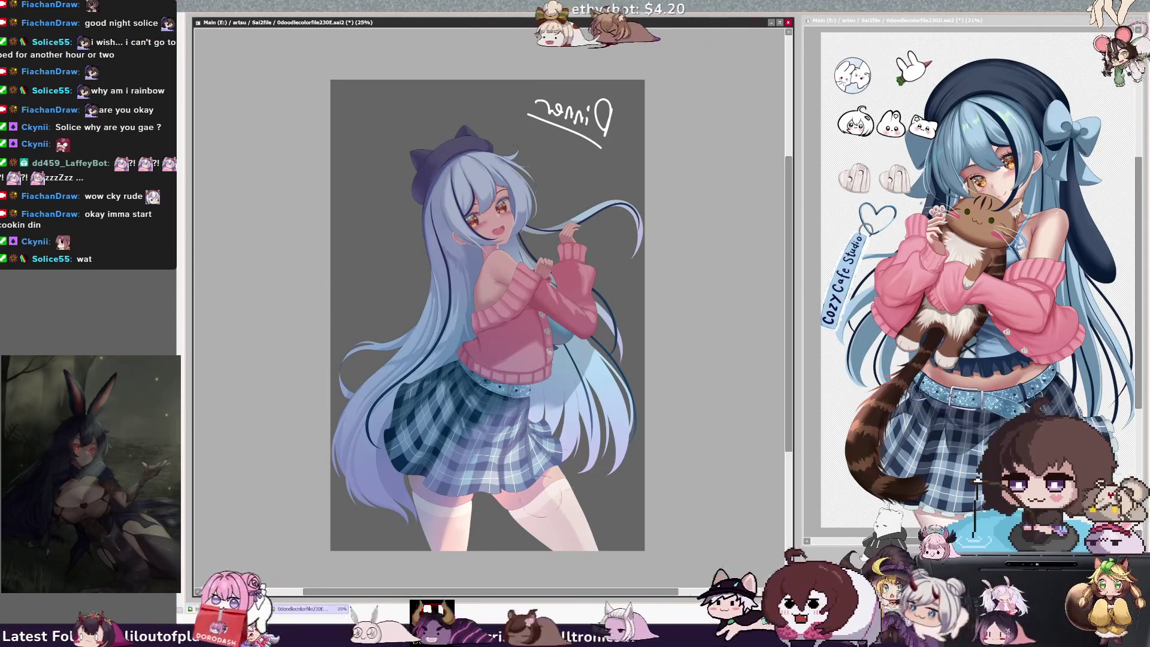
key(h)
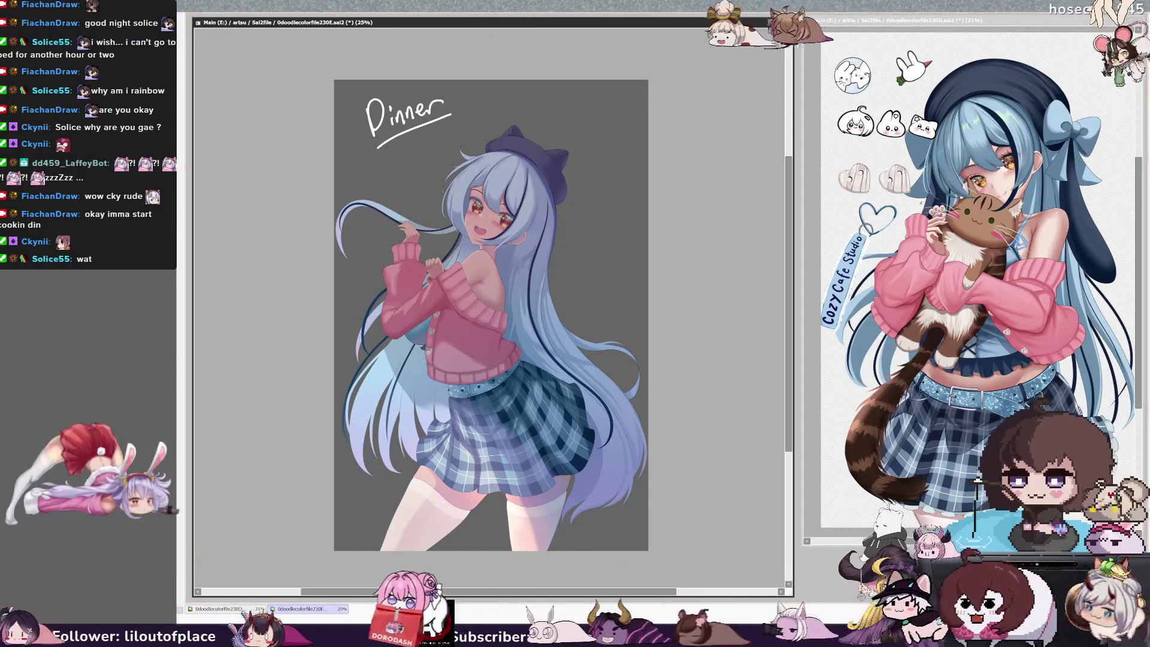
key(alt+Tab)
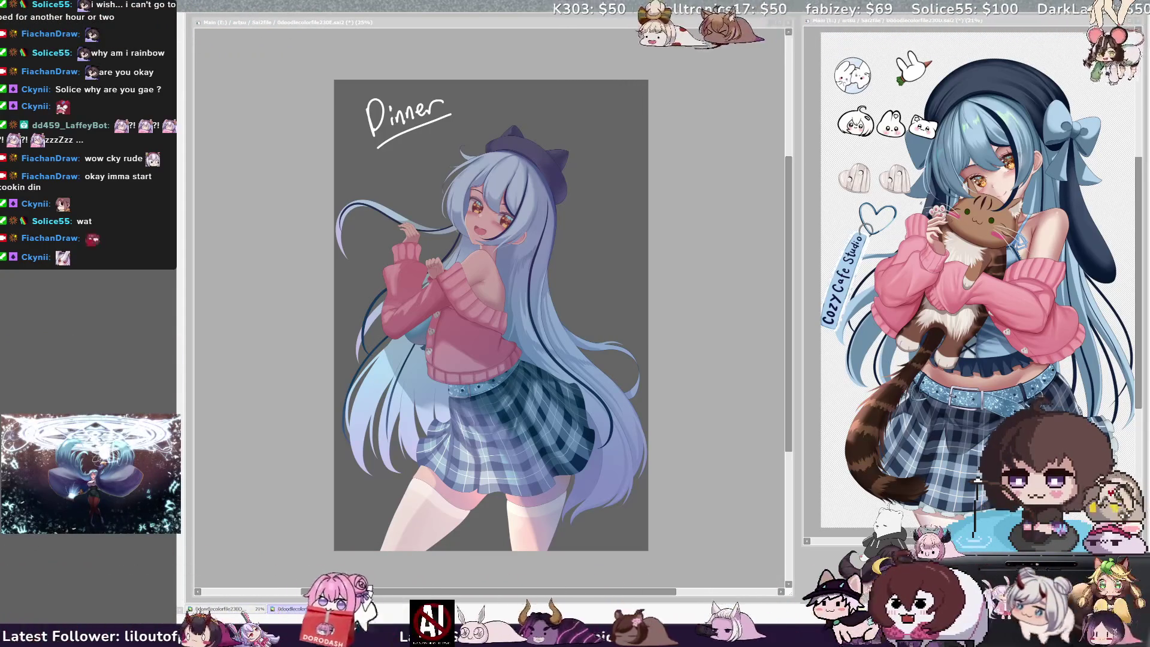
- Zoom out to see the whole illustration with the 'Dinner' note above the girl
key(minus)
key(minus)
key(minus)
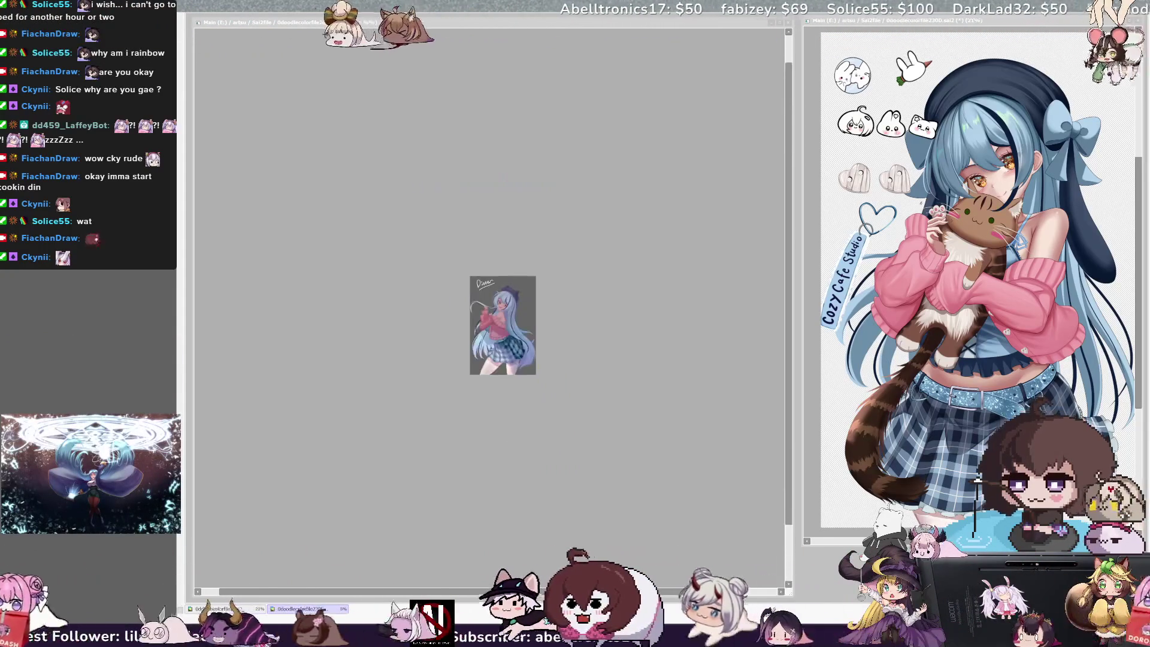
- Zoom back in to 25%, scroll slightly, and darken the gray background around the figure
key(plus)
key(plus)
key(plus)
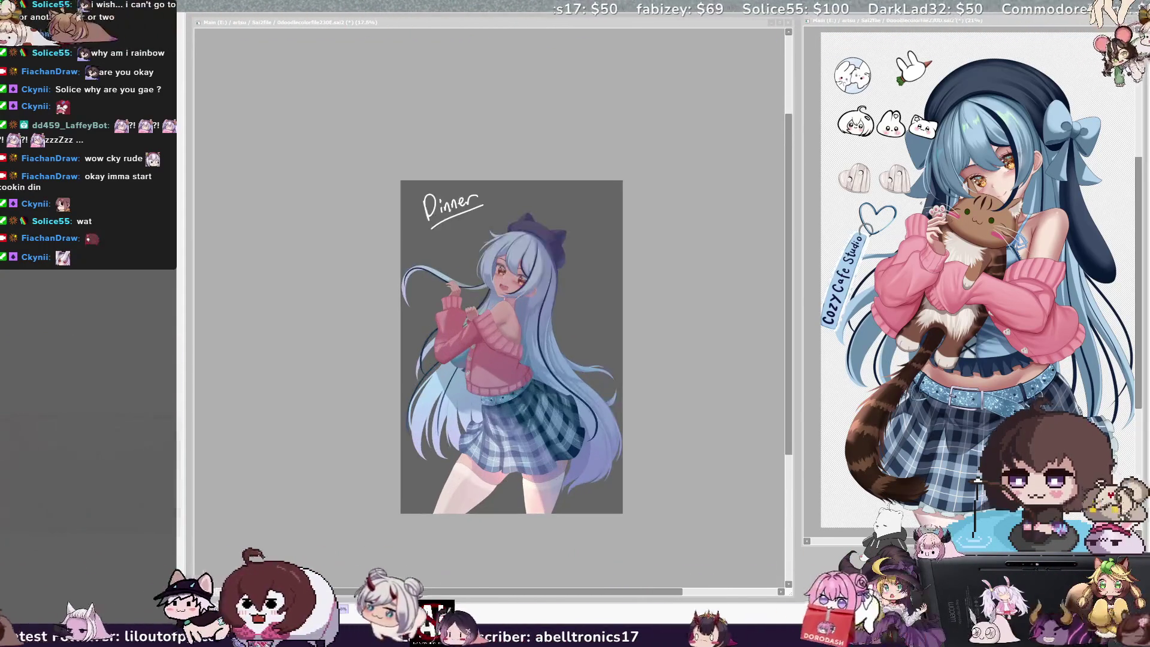
key(plus)
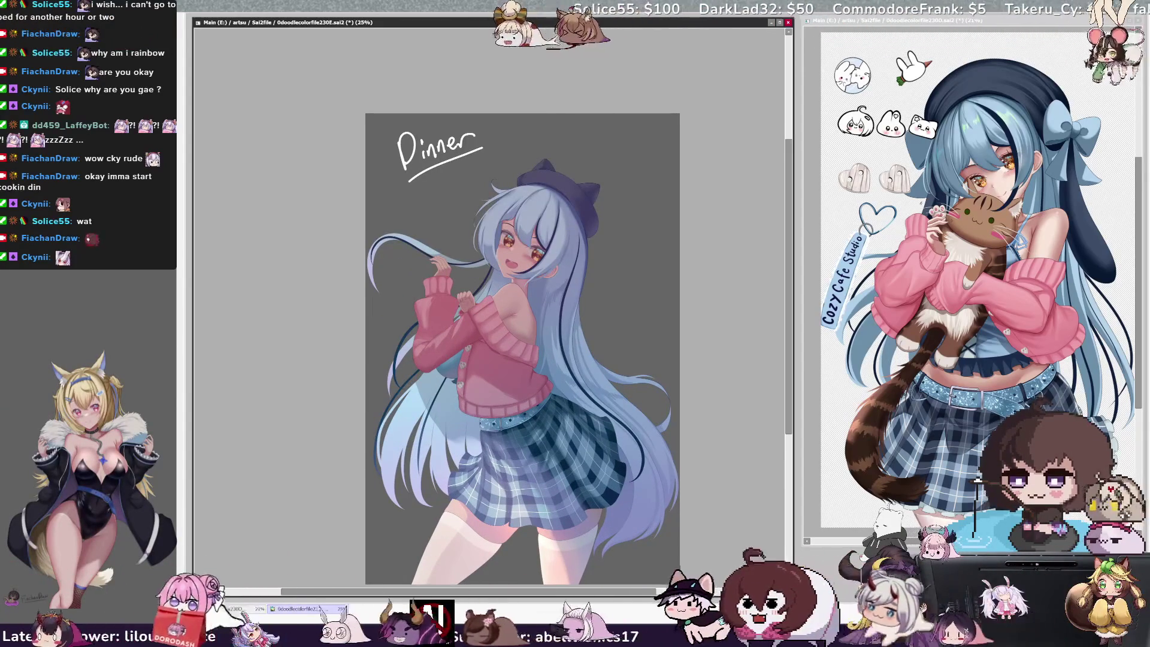
scroll(522, 336, down, 2)
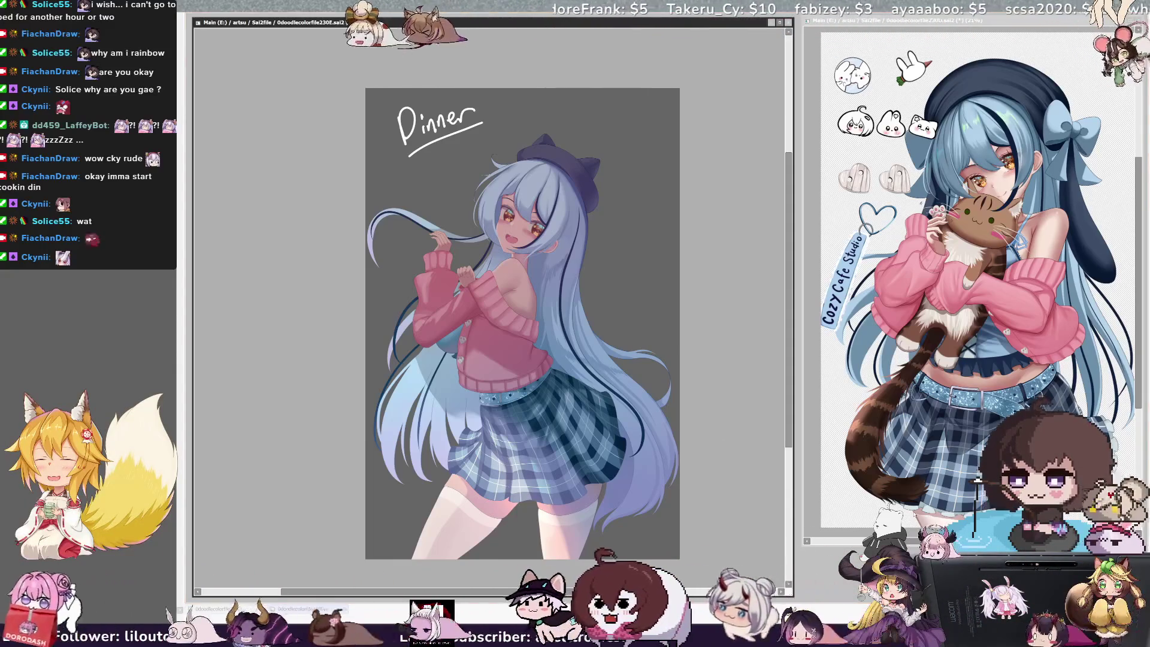
click(681, 409)
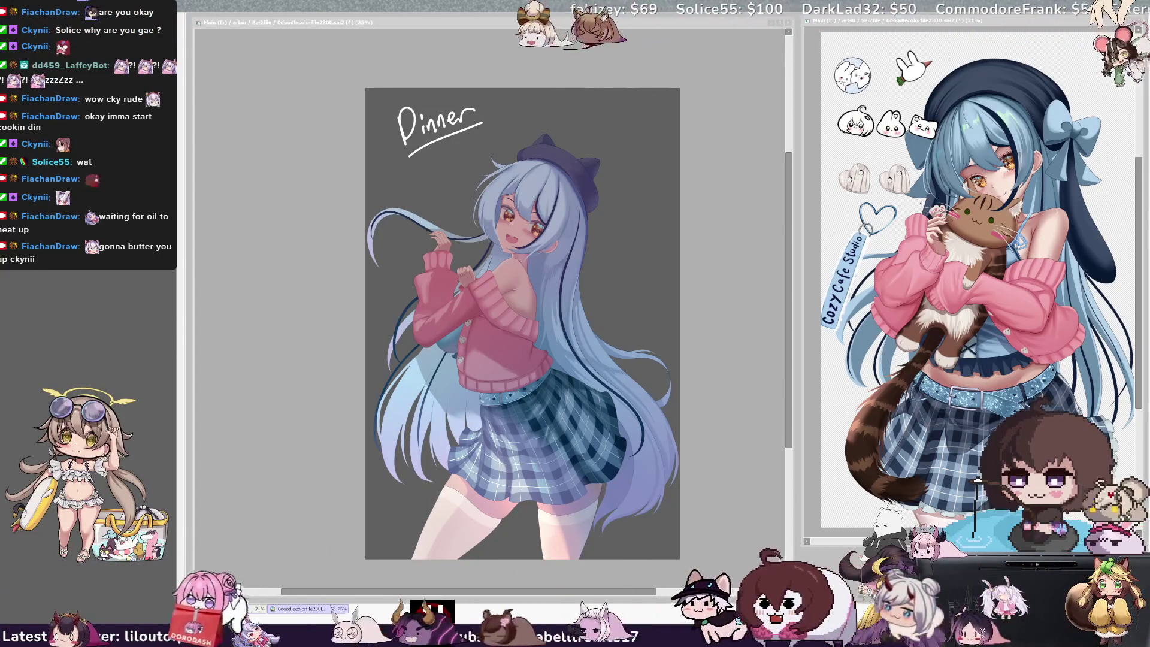
- In the main artwork window, lighten the blue plaid skirt to a soft lavender tint
key(alt+Tab)
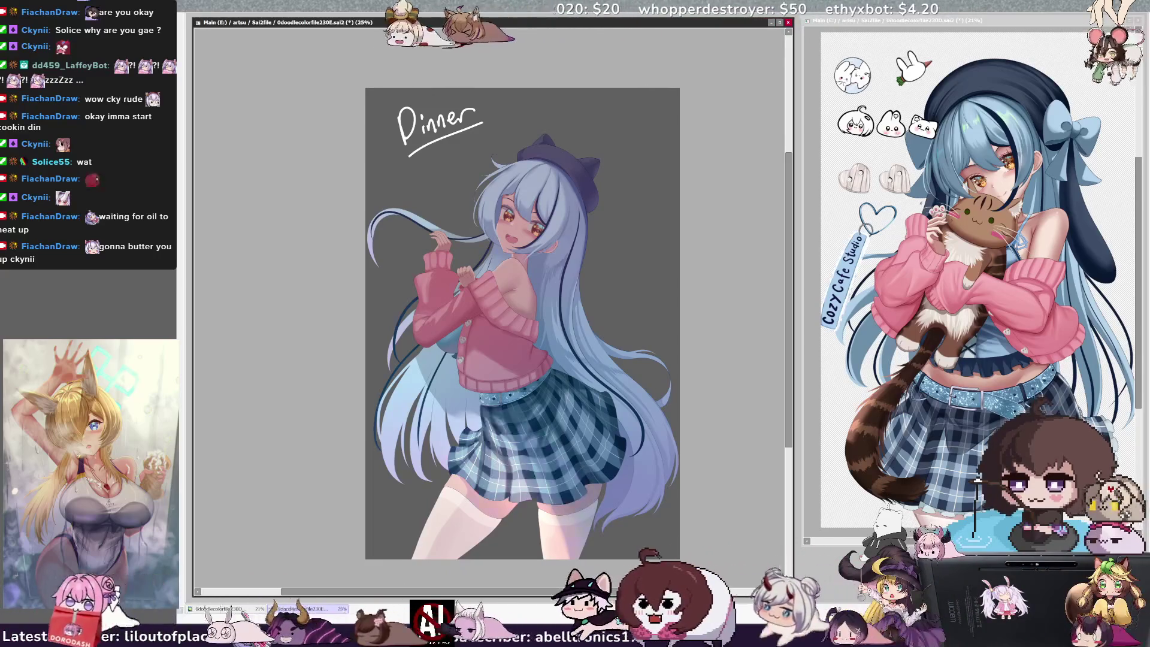
key(ctrl+z)
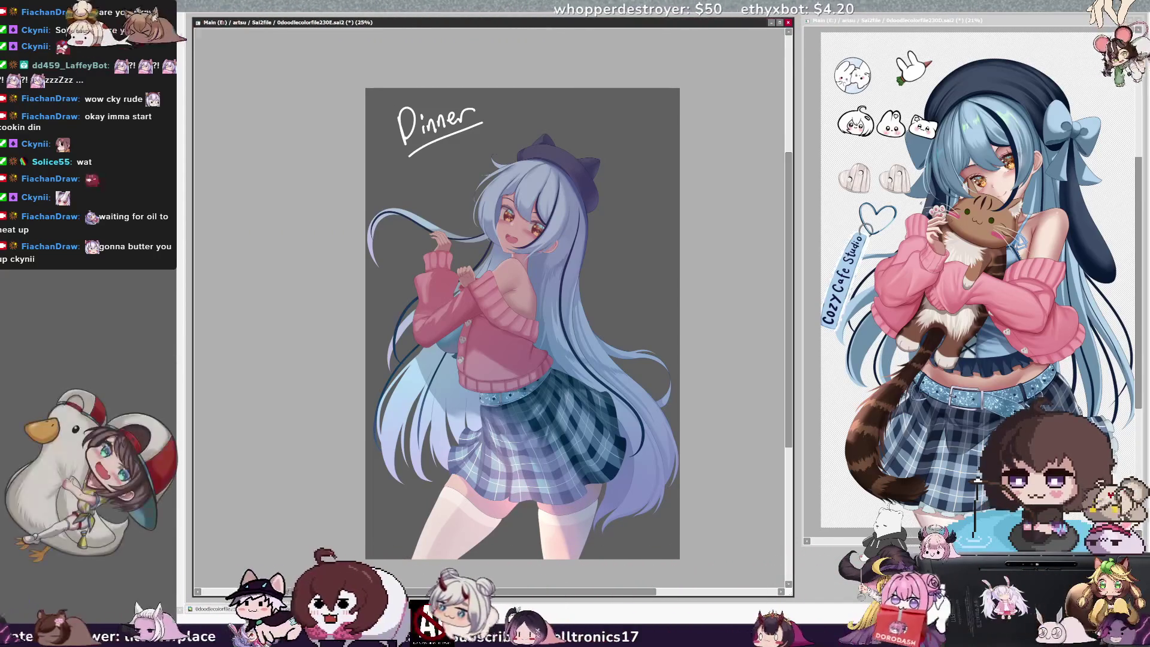